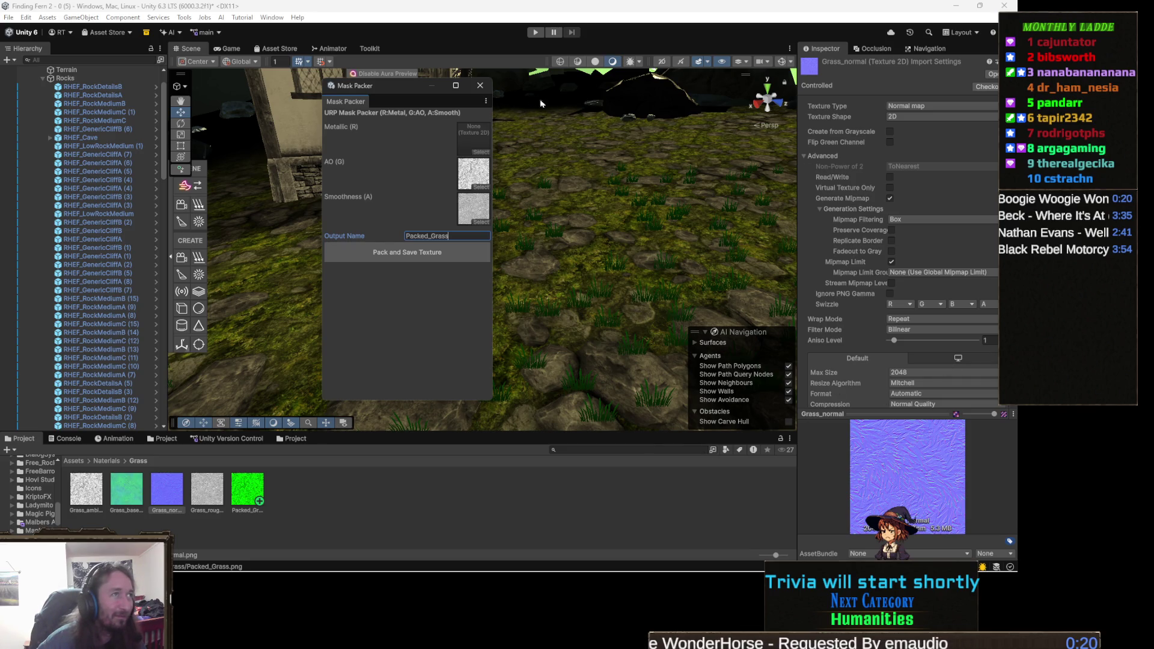
# Close the Mask Packer, select the Terrain and pick its second terrain layer for painting
pyautogui.click(481, 87)
pyautogui.click(394, 348)
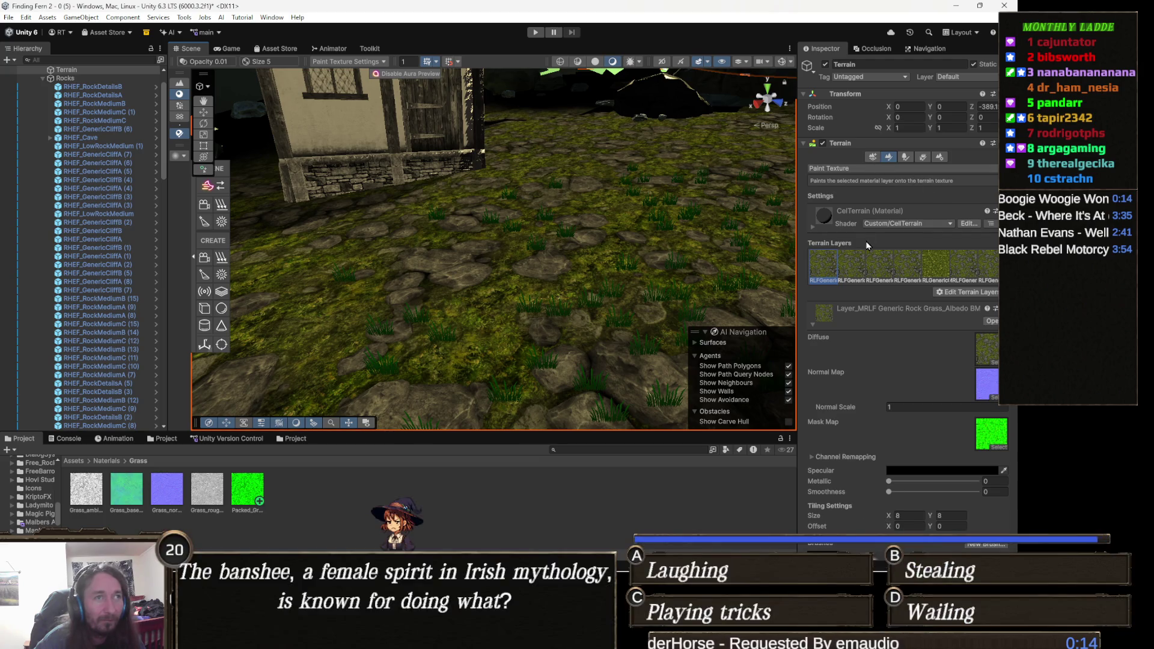
pyautogui.scroll(-2, 900, 248)
pyautogui.scroll(2, 899, 244)
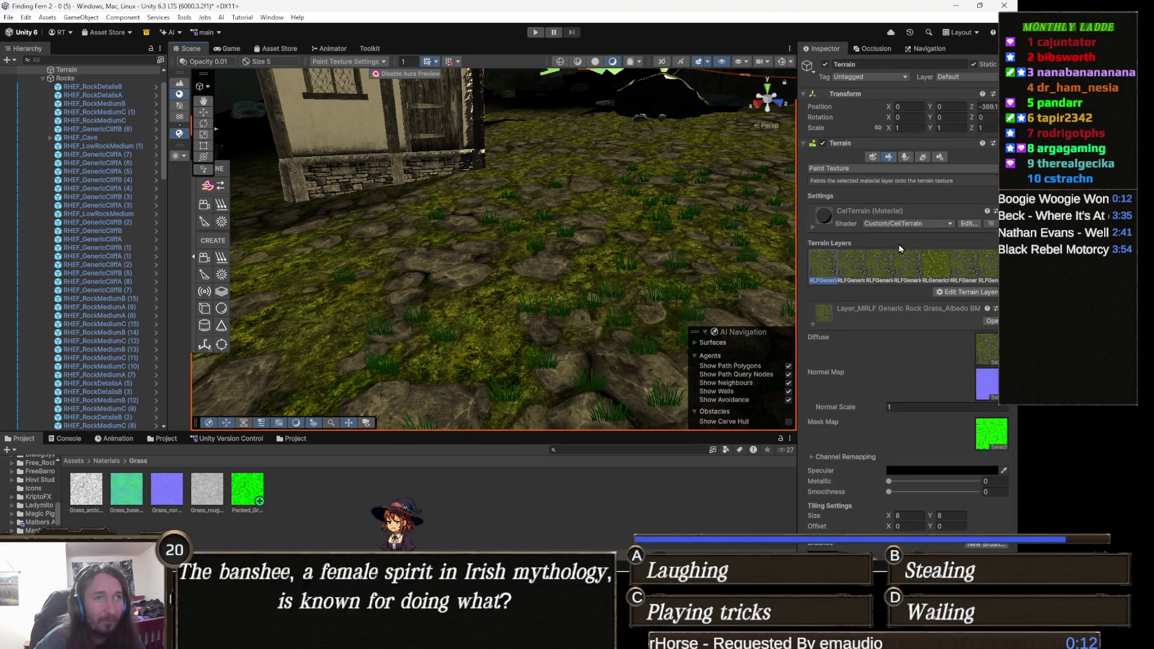
pyautogui.click(856, 269)
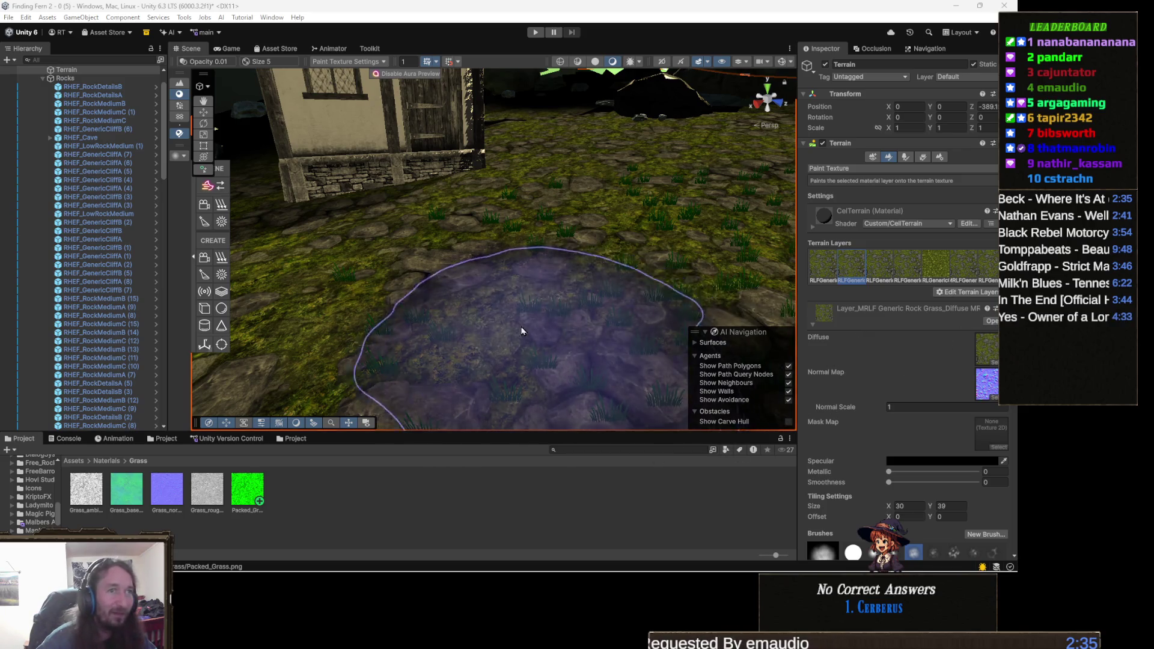
# Review the rock-grass layer's 30 × 39 tiling and empty mask map in the Inspector
pyautogui.scroll(3, 478, 334)
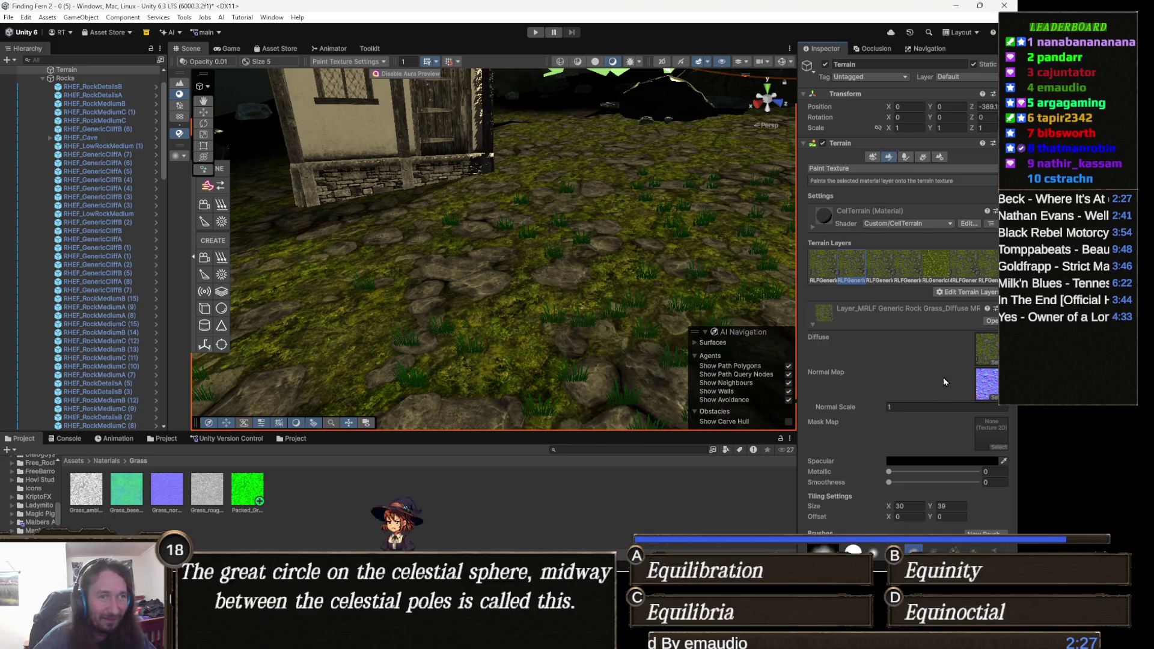
# On the third grass albedo layer, try Grass_base as the diffuse, then undo it
pyautogui.click(873, 269)
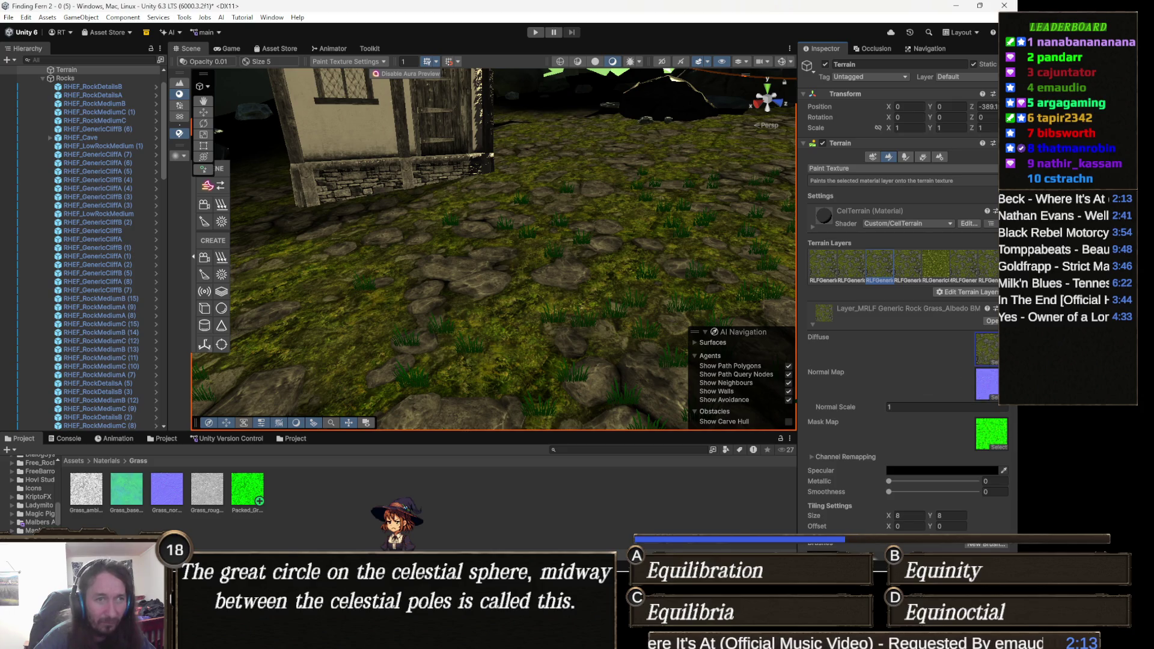
pyautogui.moveTo(986, 348); pyautogui.dragTo(987, 349)
pyautogui.moveTo(618, 376); pyautogui.dragTo(594, 319)
pyautogui.hotkey('ctrl', 'z')
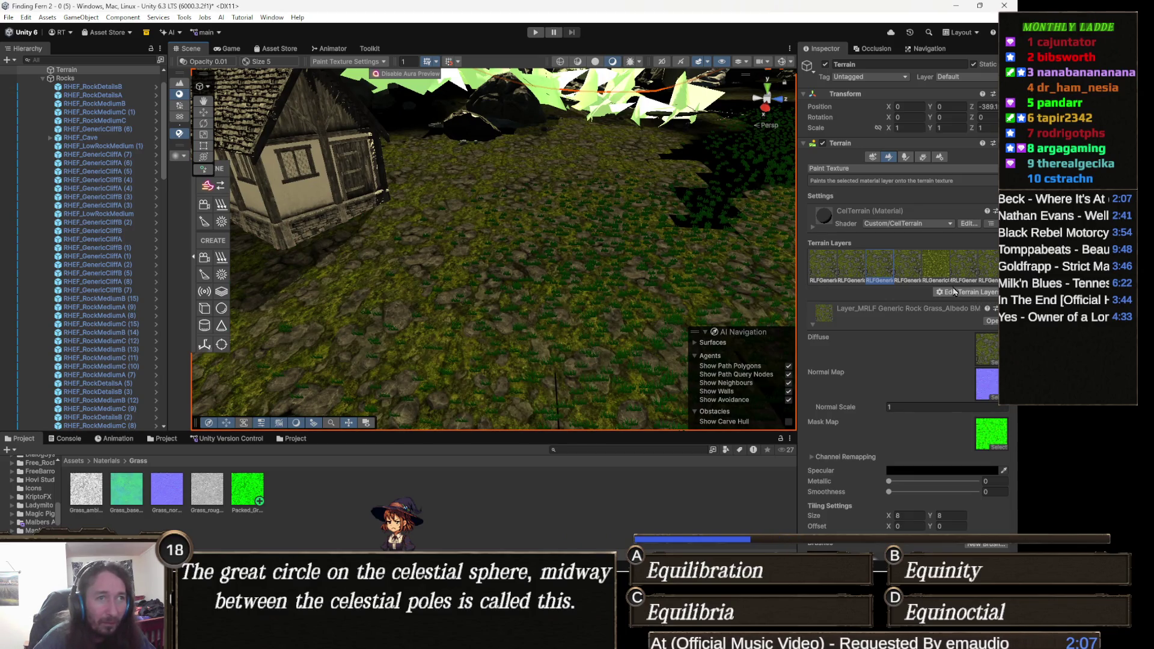
# Inspect the fourth and fifth terrain layers, ending back on the fourth
pyautogui.click(913, 270)
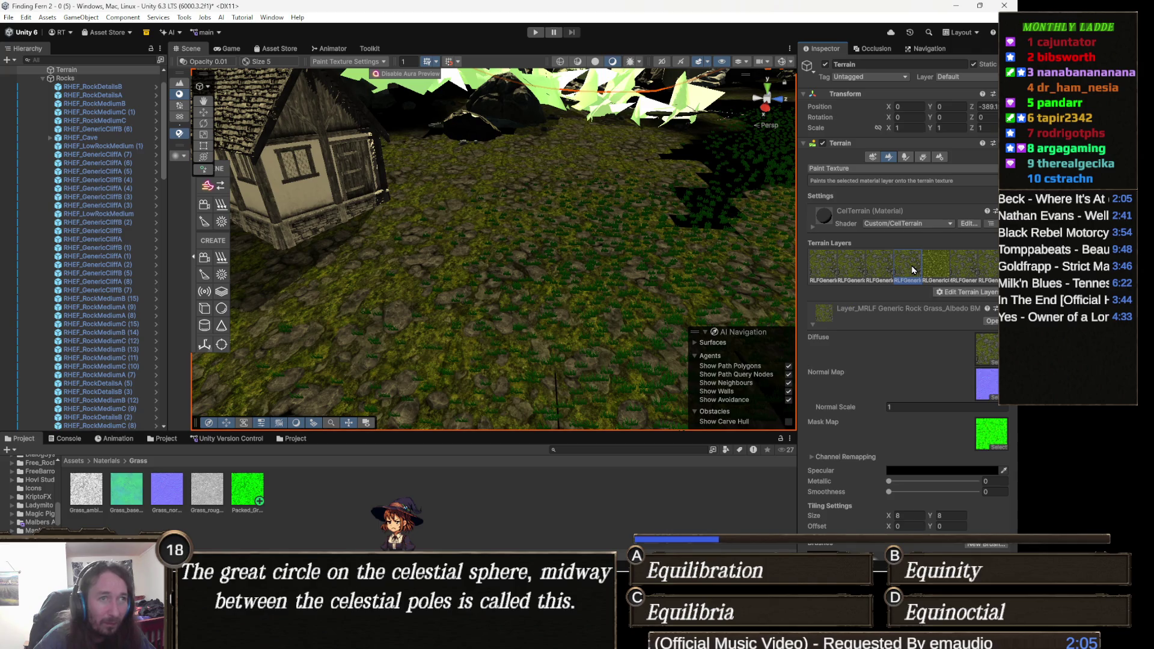
pyautogui.click(933, 265)
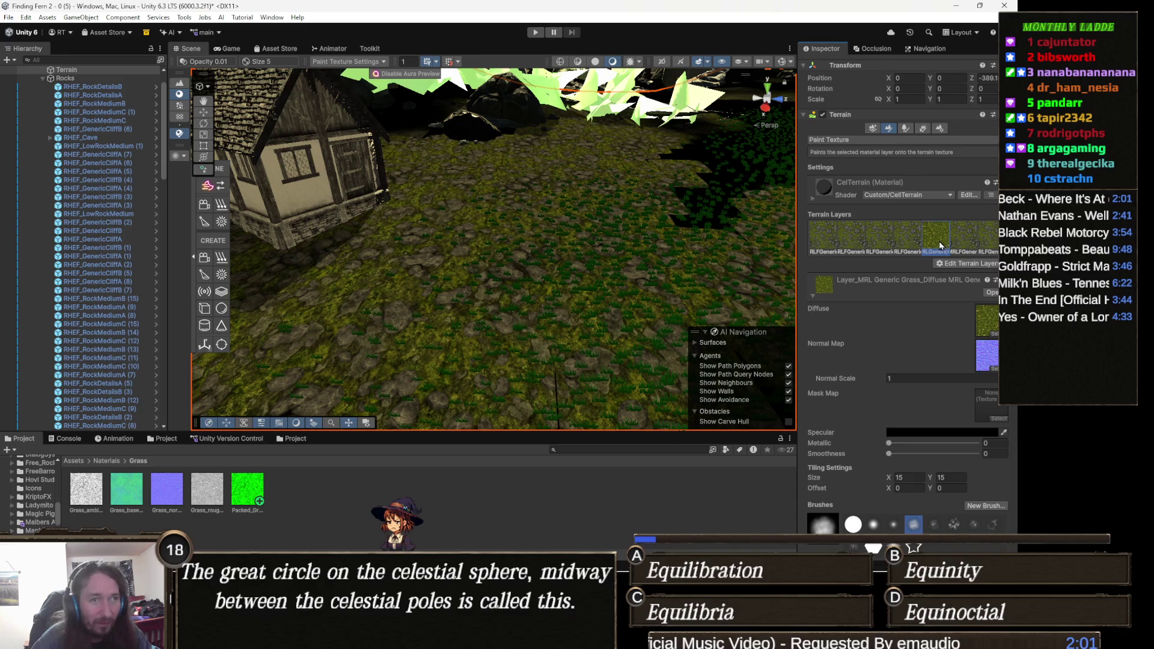
pyautogui.click(921, 238)
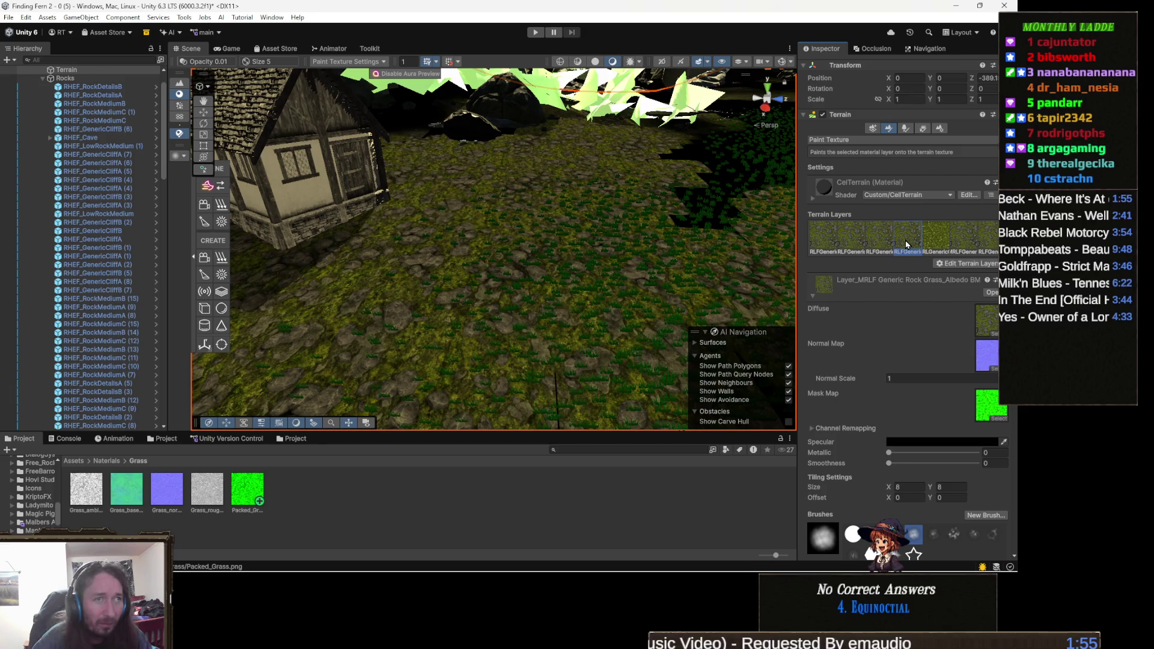
# Replace the fourth terrain layer with GreenGrass, found by searching 'grass' in the layer picker
pyautogui.click(958, 265)
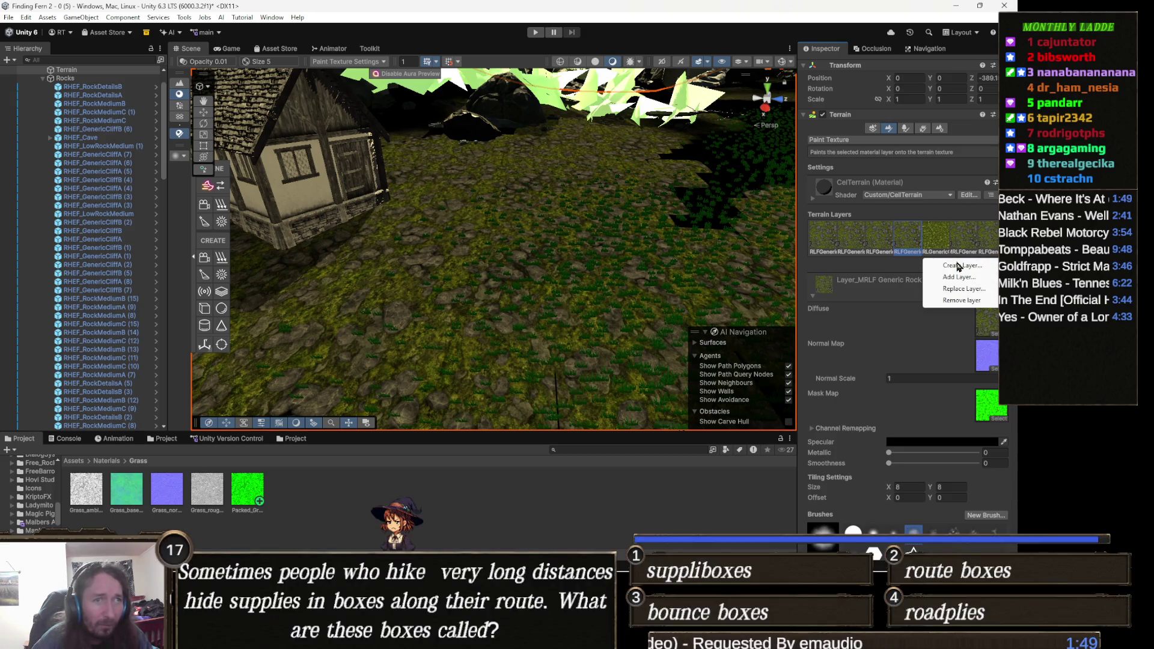
pyautogui.click(974, 291)
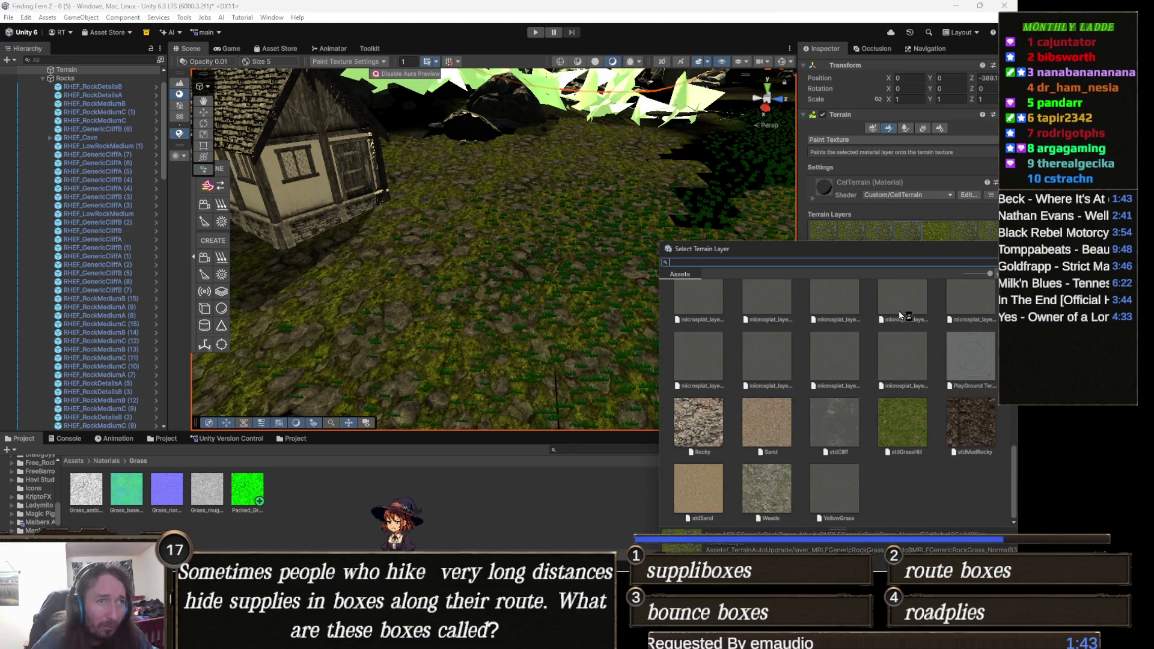
pyautogui.scroll(5, 881, 421)
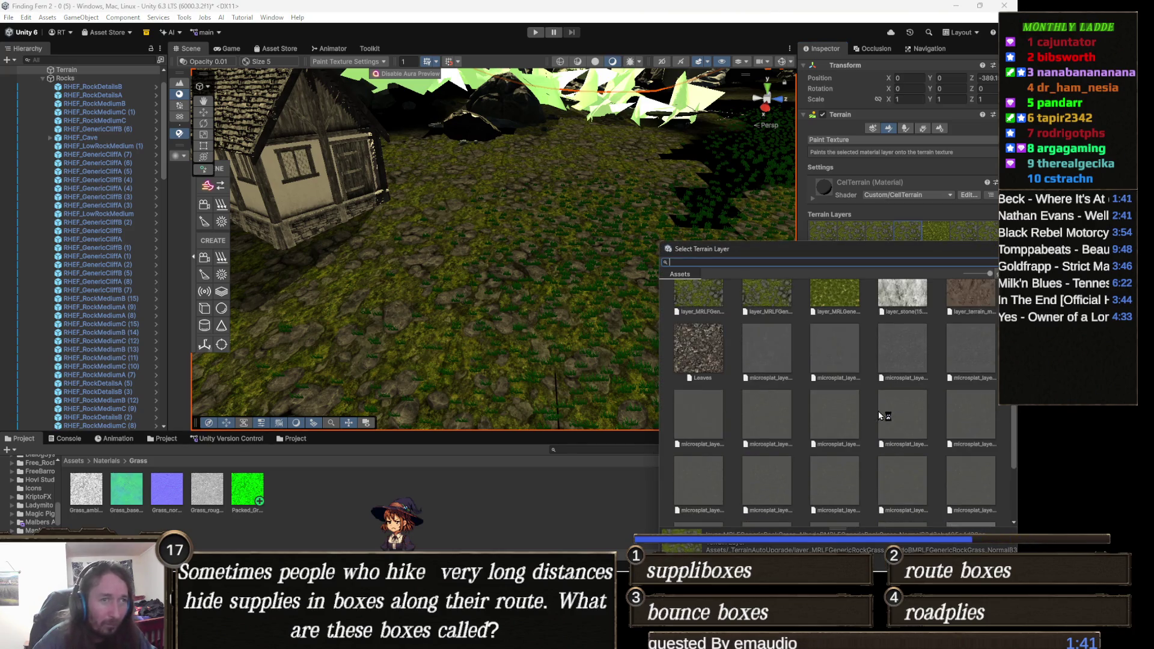
pyautogui.scroll(3, 881, 415)
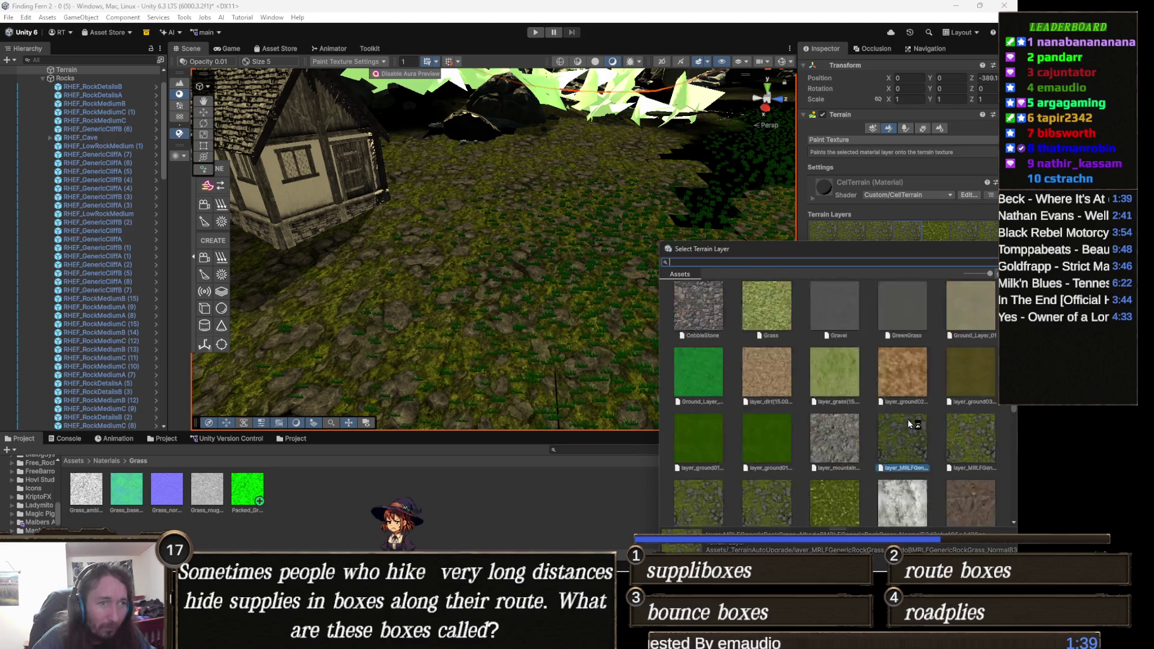
pyautogui.scroll(1, 908, 419)
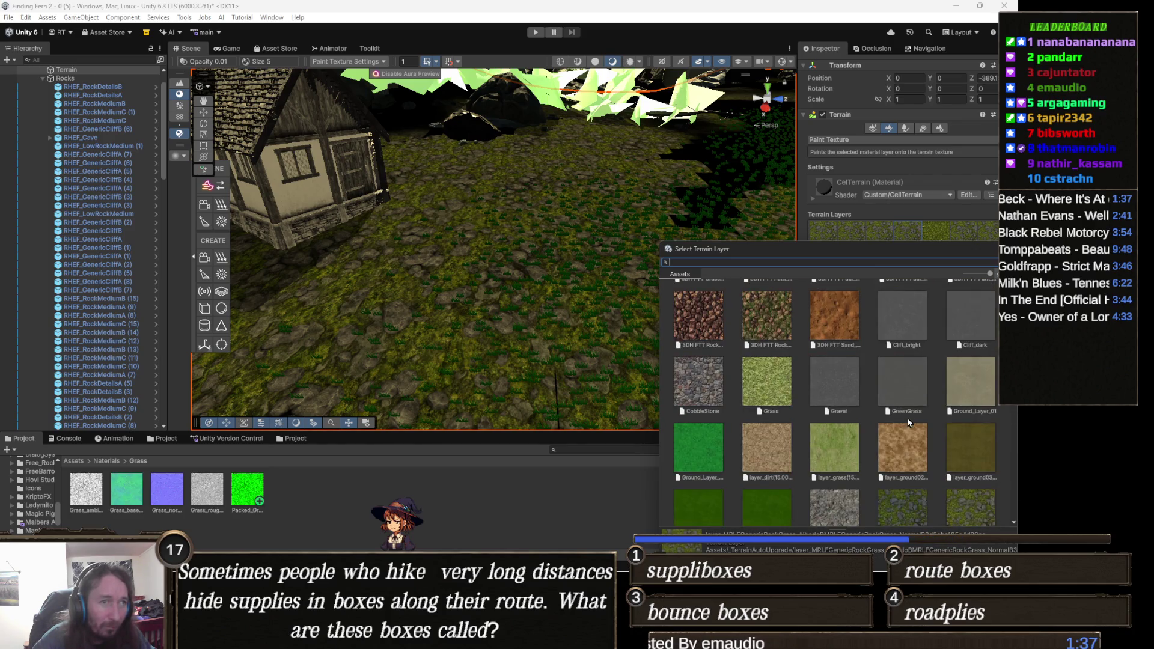
pyautogui.scroll(-5, 902, 413)
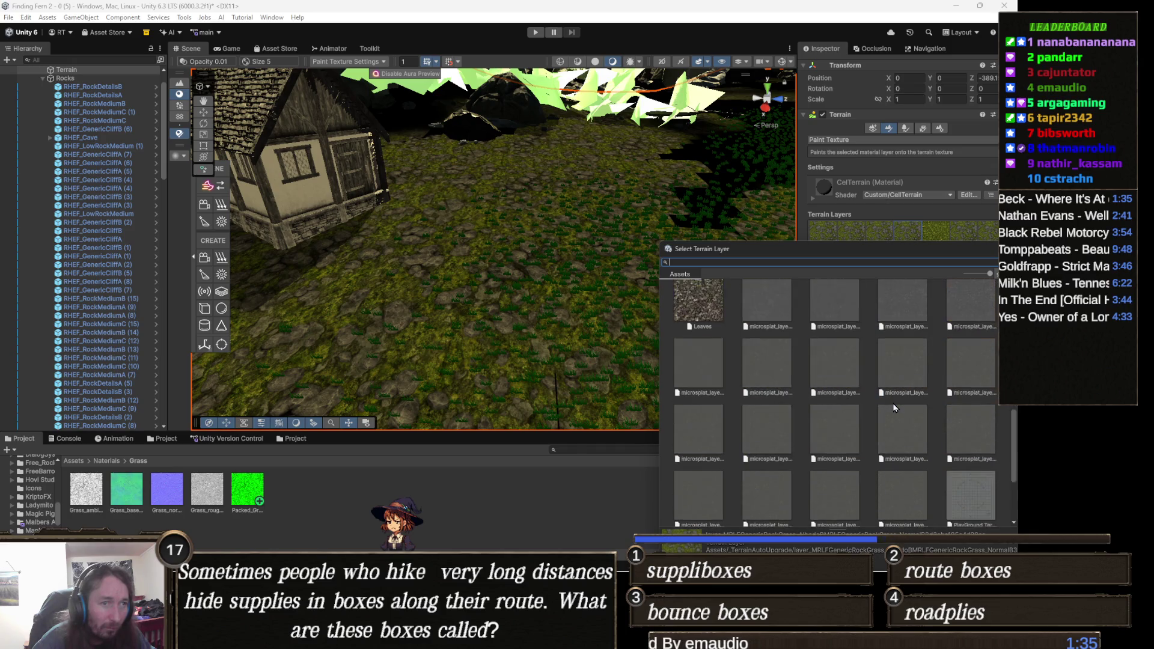
pyautogui.scroll(-3, 894, 407)
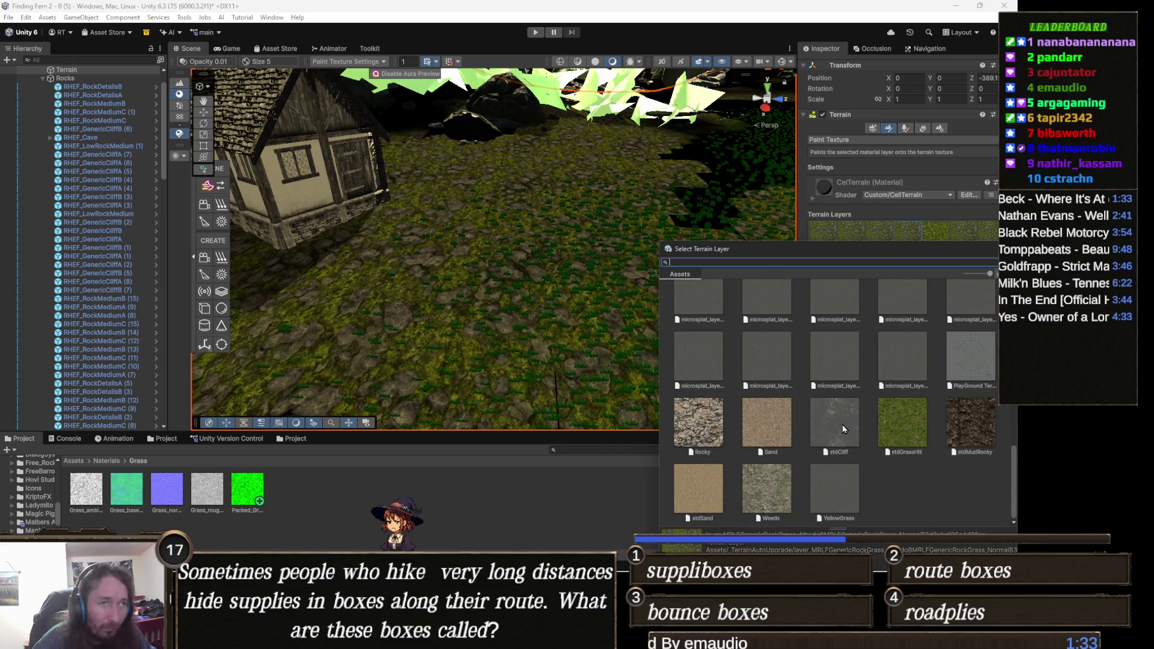
pyautogui.write('grass')
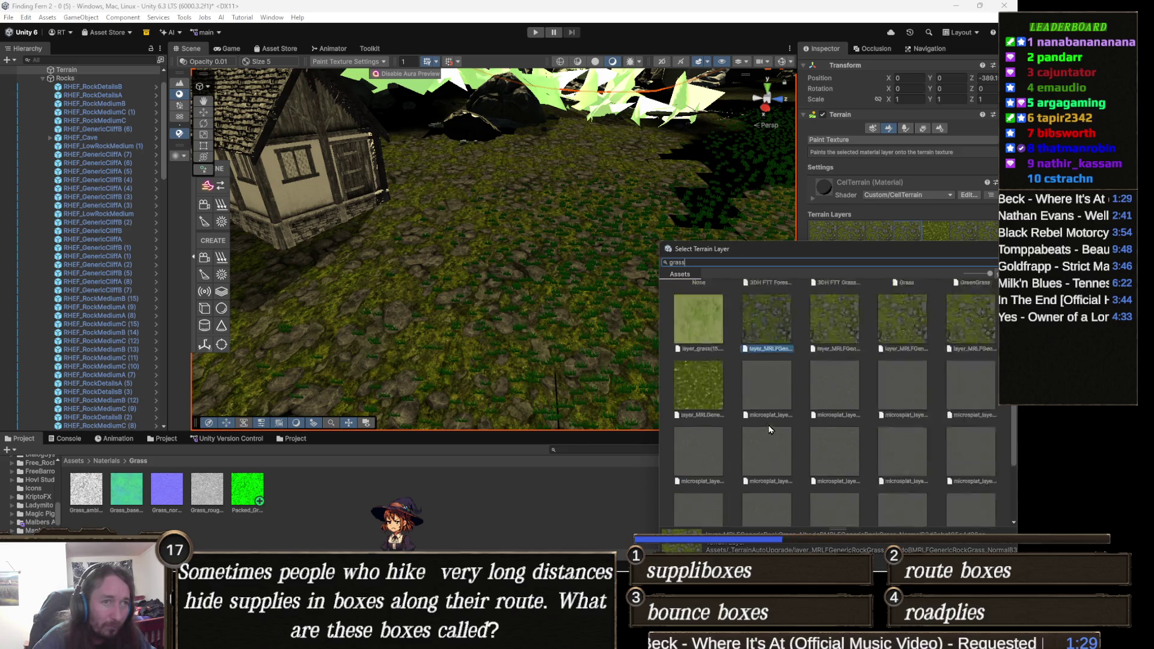
pyautogui.scroll(2, 770, 429)
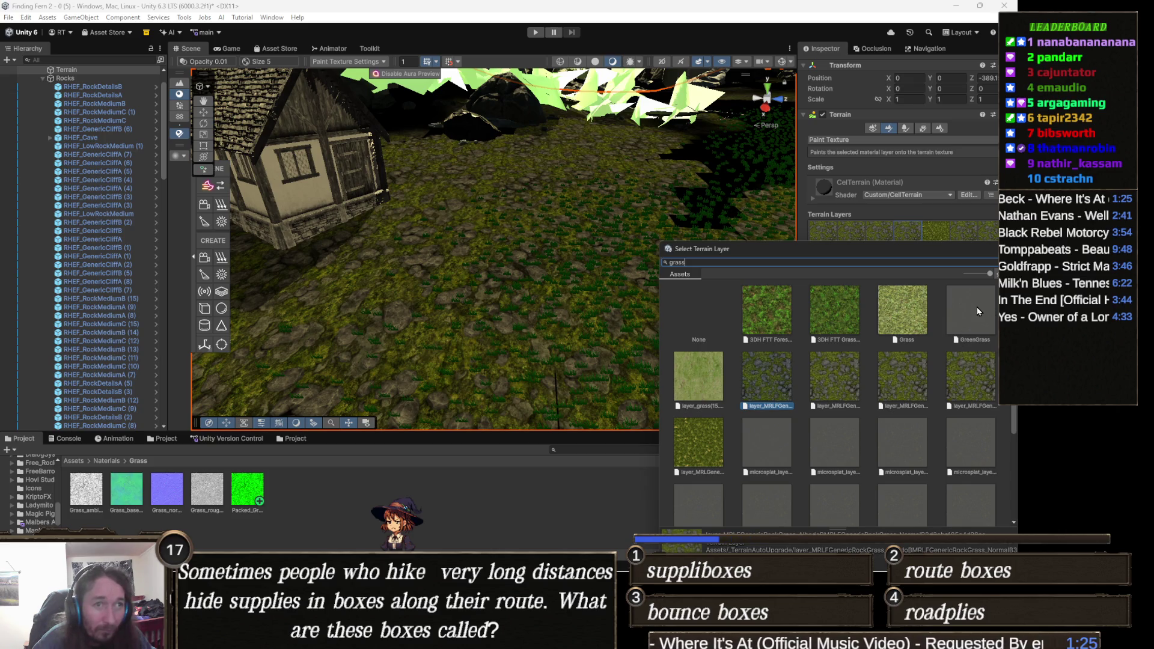
pyautogui.doubleClick(978, 311)
pyautogui.moveTo(497, 299)
pyautogui.mouseDown()
pyautogui.moveTo(481, 334)
pyautogui.moveTo(597, 332)
pyautogui.moveTo(421, 355)
pyautogui.mouseUp()
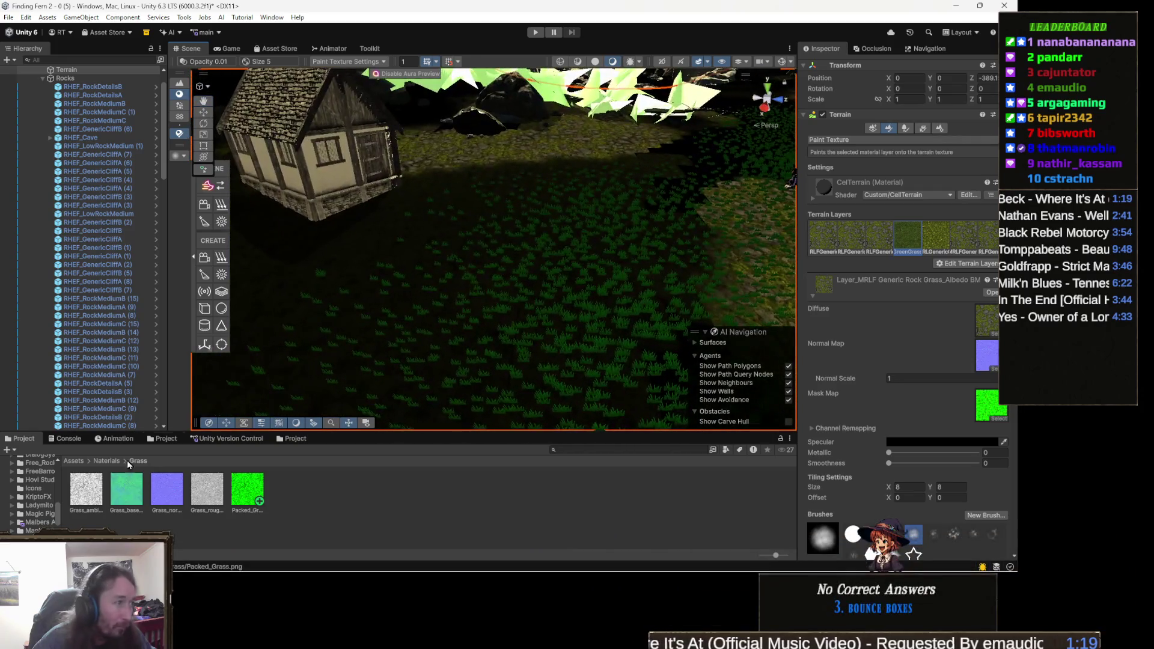
# Assign Grass_base as the Green Grass layer's diffuse texture
pyautogui.click(132, 496)
pyautogui.moveTo(132, 496)
pyautogui.mouseDown()
pyautogui.moveTo(943, 323)
pyautogui.moveTo(953, 307)
pyautogui.moveTo(948, 324)
pyautogui.moveTo(914, 325)
pyautogui.mouseUp()
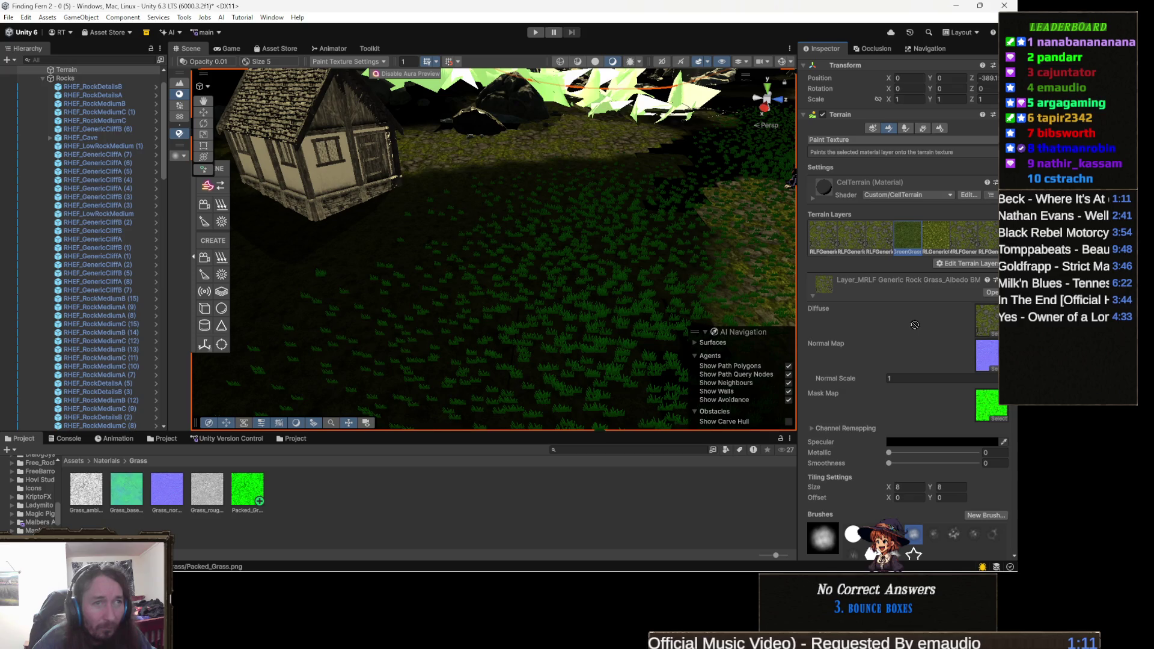
pyautogui.click(880, 241)
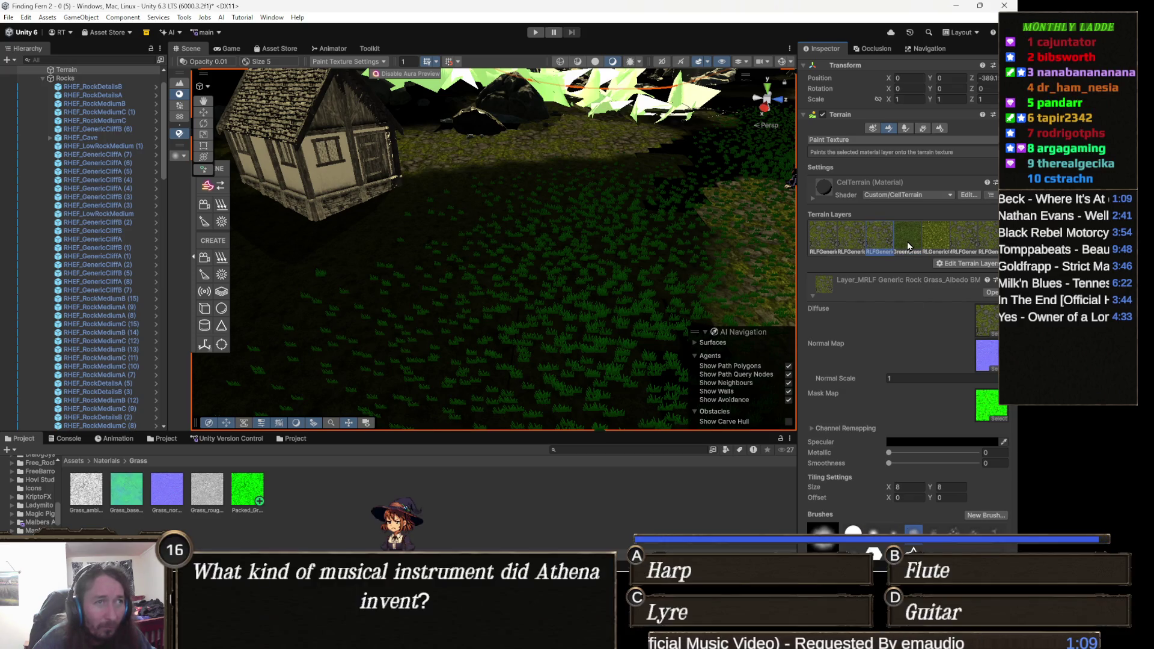
pyautogui.click(909, 245)
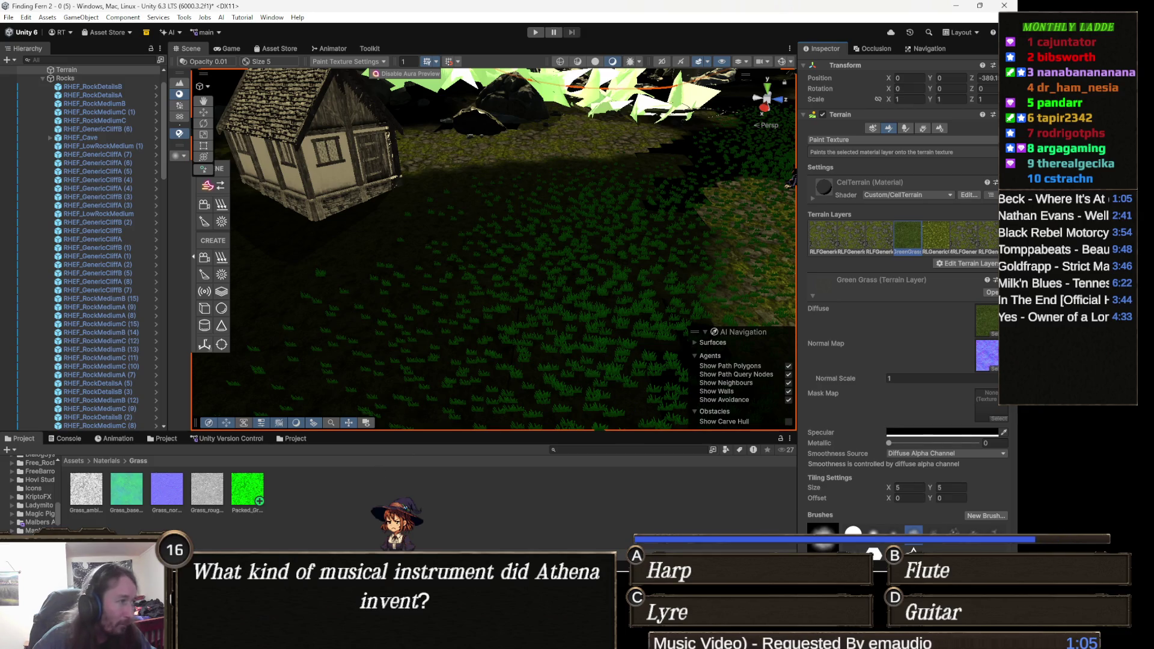
pyautogui.moveTo(129, 497)
pyautogui.mouseDown()
pyautogui.moveTo(955, 330)
pyautogui.moveTo(865, 341)
pyautogui.mouseUp()
pyautogui.moveTo(951, 342); pyautogui.dragTo(986, 318)
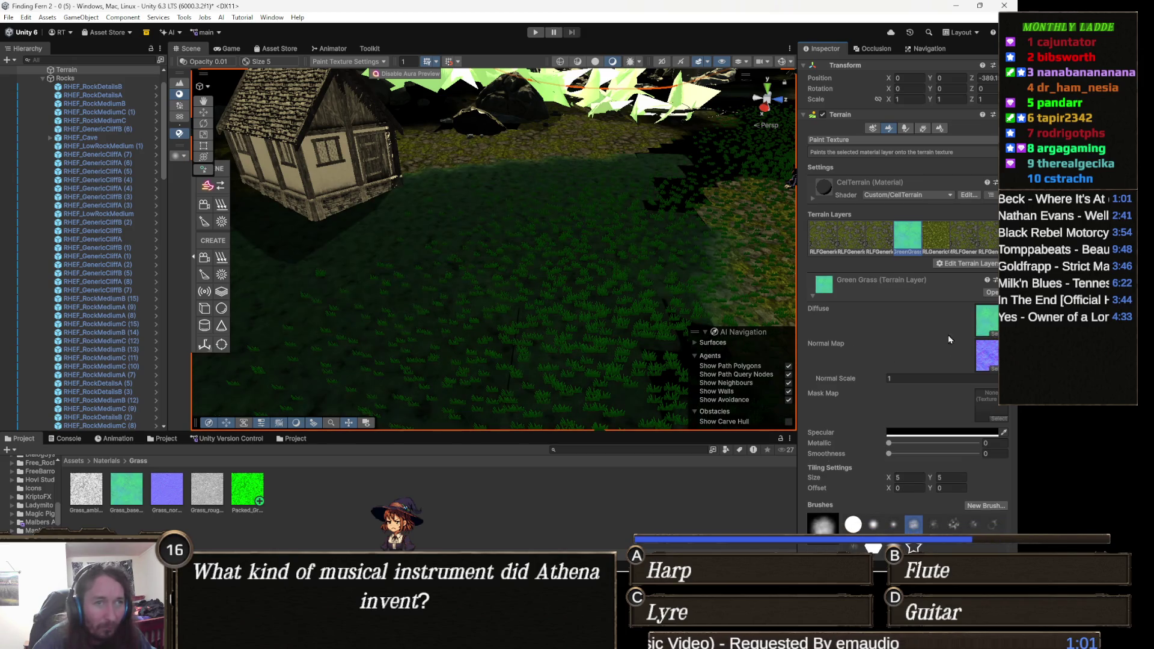
# Add Grass_nor as the normal map and Packed_Grass as the mask map
pyautogui.moveTo(167, 490); pyautogui.dragTo(986, 354)
pyautogui.moveTo(247, 490)
pyautogui.mouseDown()
pyautogui.moveTo(962, 382)
pyautogui.moveTo(990, 396)
pyautogui.mouseUp()
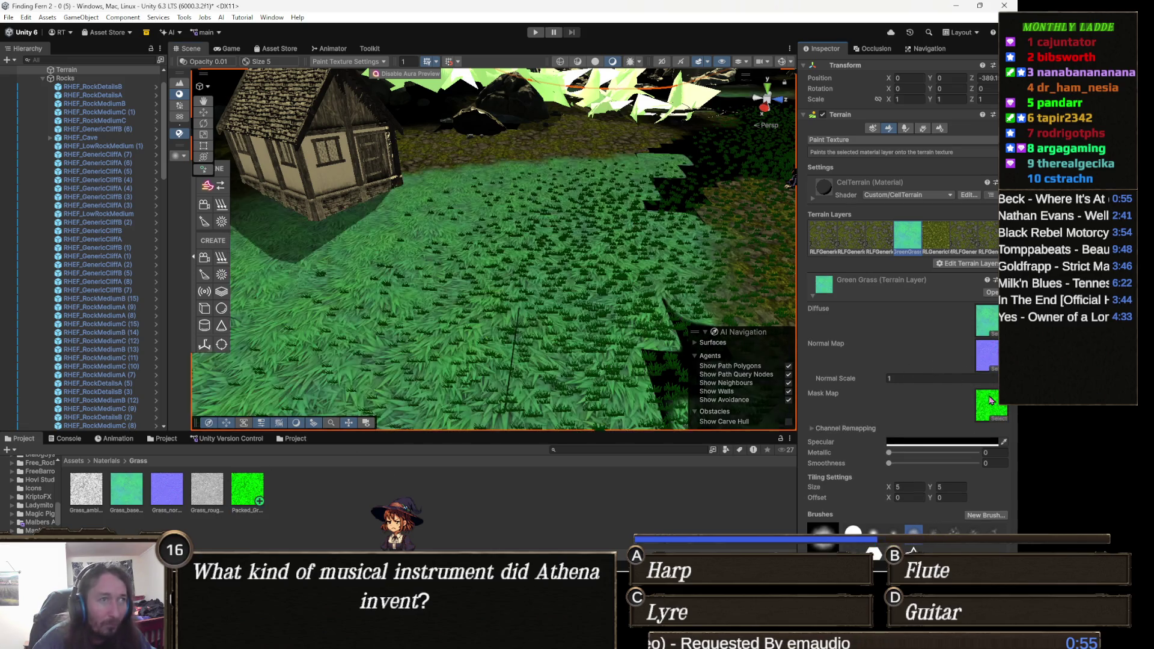
pyautogui.moveTo(348, 399); pyautogui.dragTo(341, 363)
pyautogui.rightClick(505, 332)
pyautogui.moveTo(505, 333); pyautogui.dragTo(808, 400)
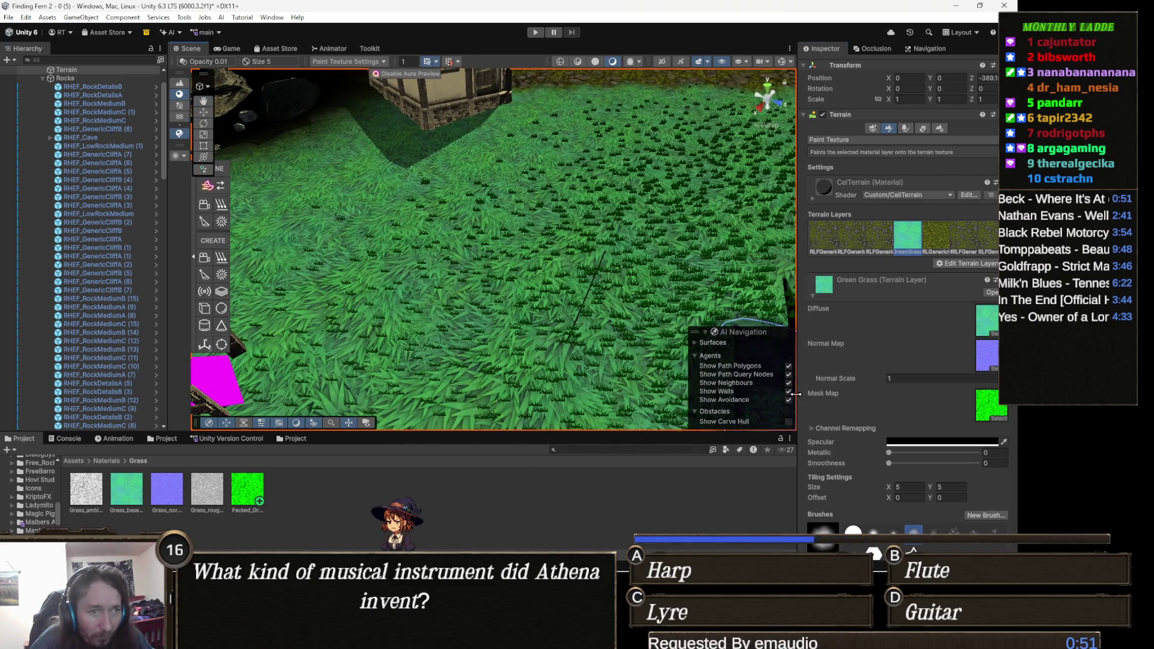
pyautogui.doubleClick(902, 486)
pyautogui.write('24')
pyautogui.click(956, 496)
pyautogui.write('24')
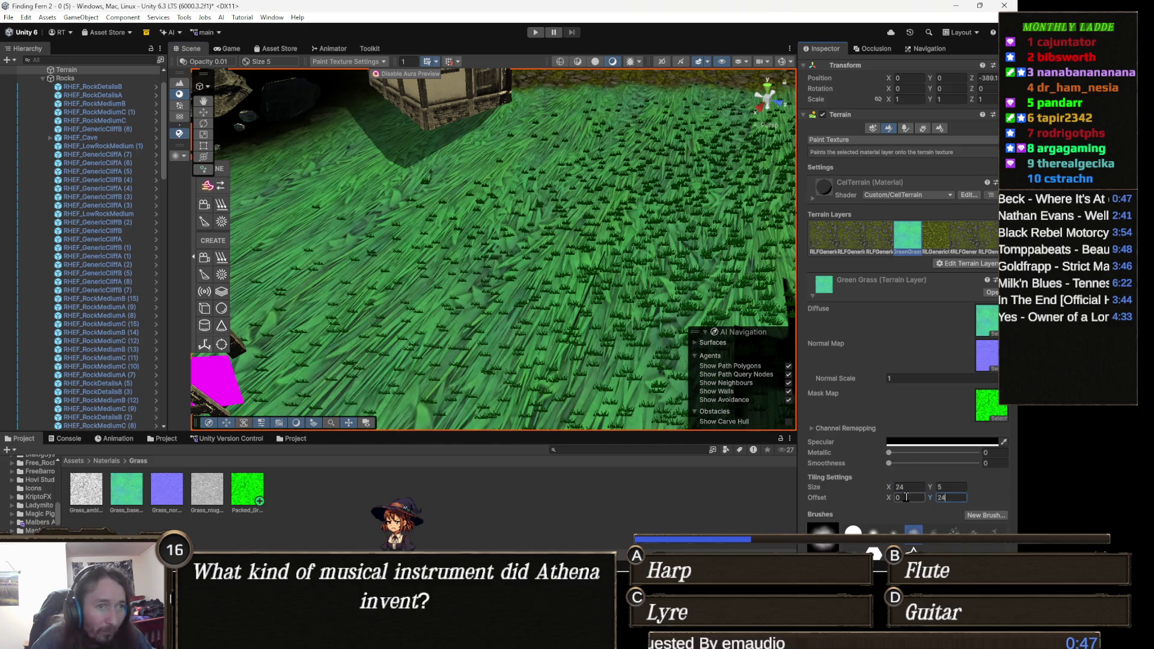
pyautogui.click(913, 488)
pyautogui.write('1')
pyautogui.press('Tab')
pyautogui.write('1')
pyautogui.press('Return')
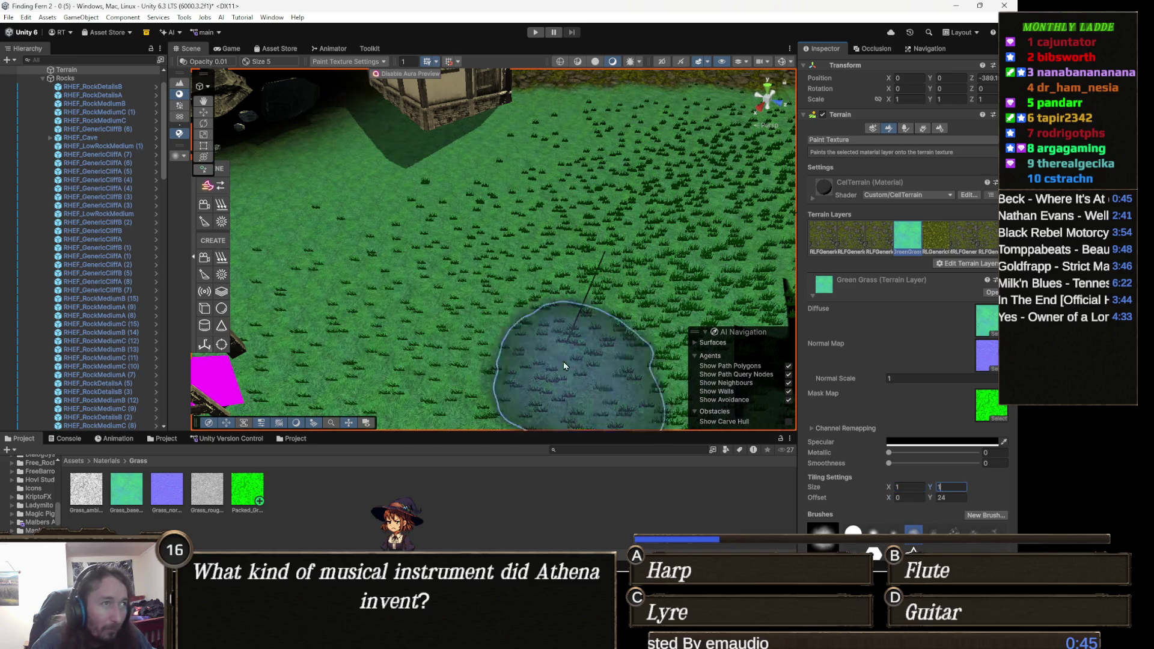
pyautogui.scroll(5, 564, 362)
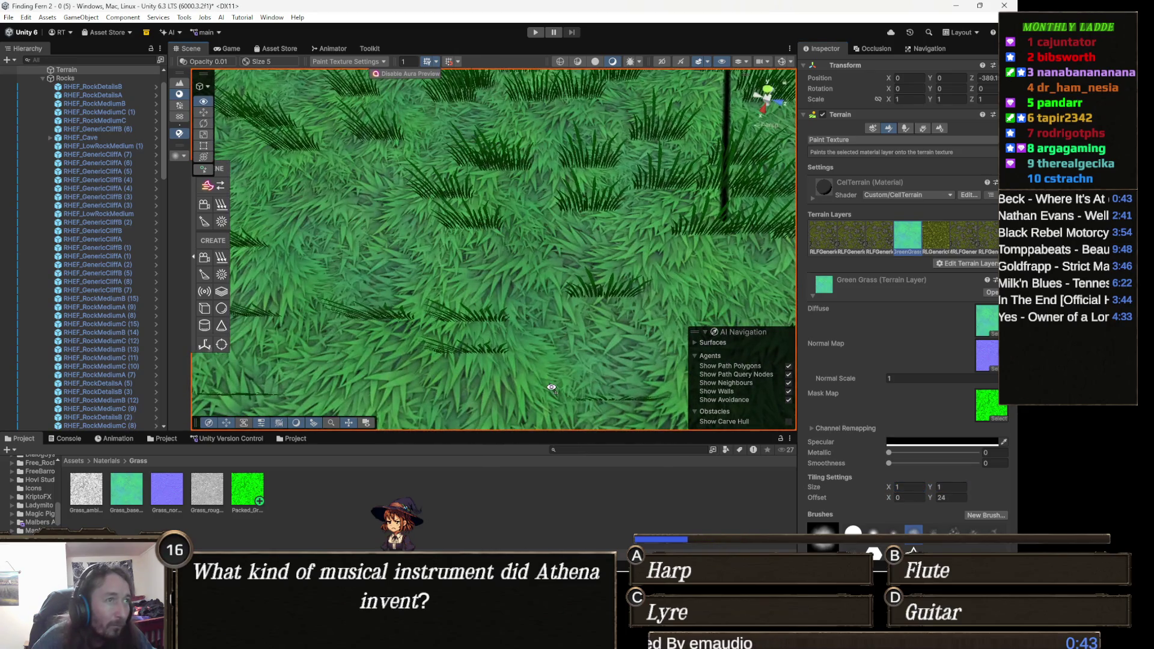
pyautogui.scroll(-3, 550, 378)
pyautogui.scroll(5, 489, 341)
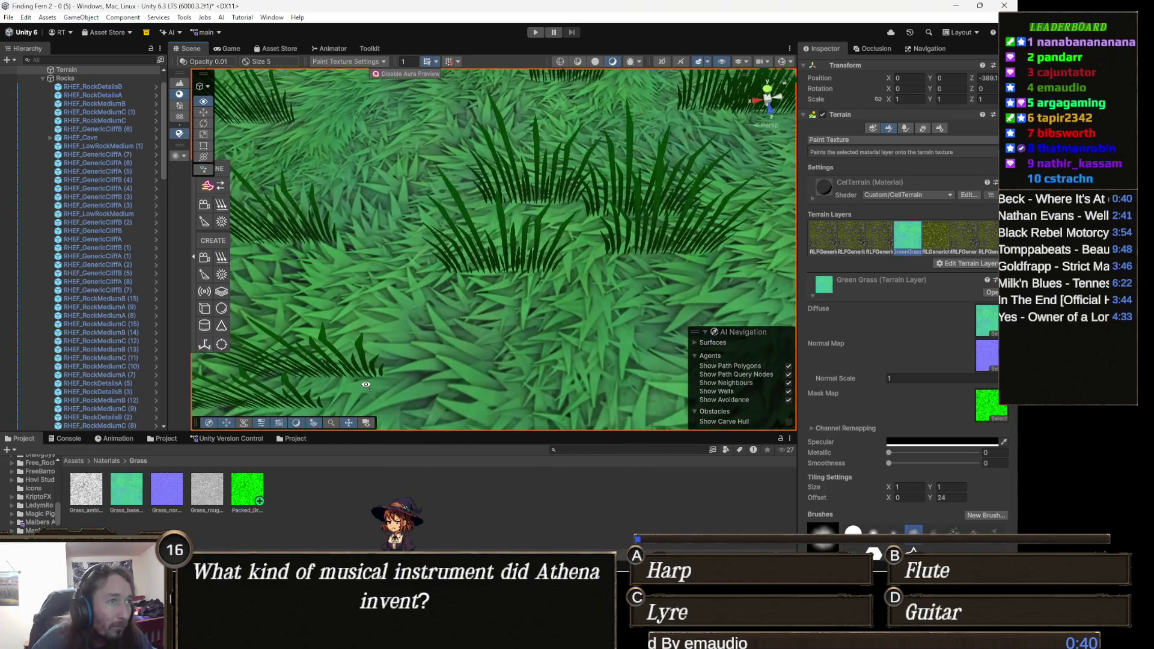
pyautogui.moveTo(365, 385)
pyautogui.mouseDown()
pyautogui.moveTo(395, 407)
pyautogui.moveTo(447, 395)
pyautogui.moveTo(440, 337)
pyautogui.moveTo(537, 268)
pyautogui.moveTo(527, 322)
pyautogui.moveTo(657, 343)
pyautogui.moveTo(701, 325)
pyautogui.mouseUp()
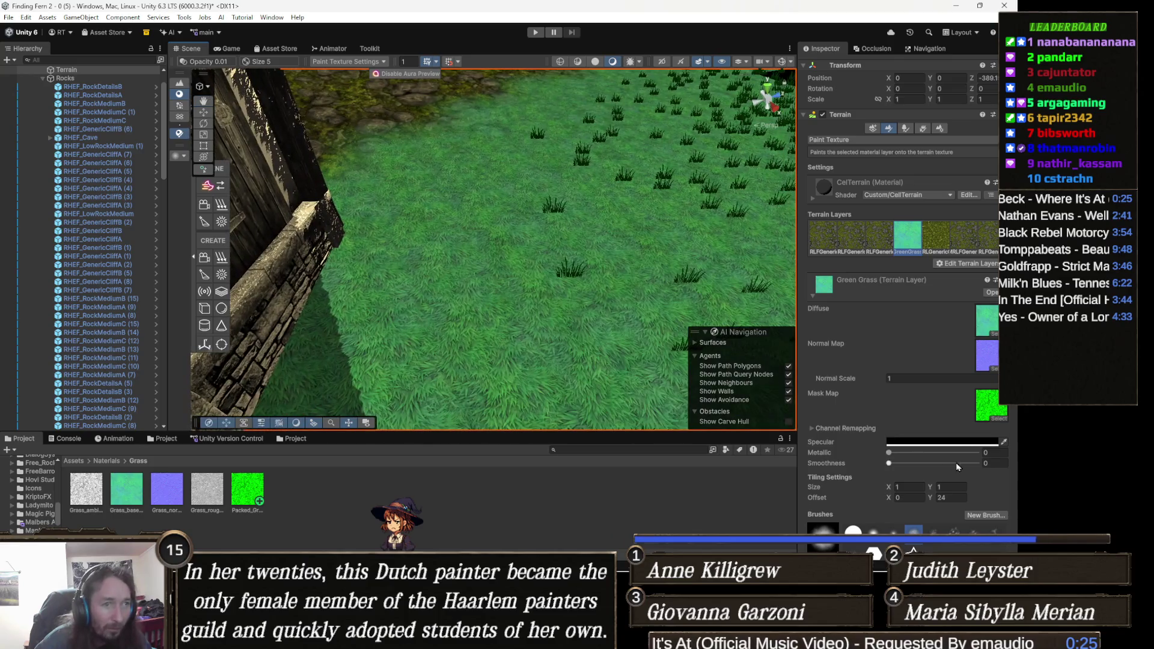
pyautogui.scroll(-2, 931, 457)
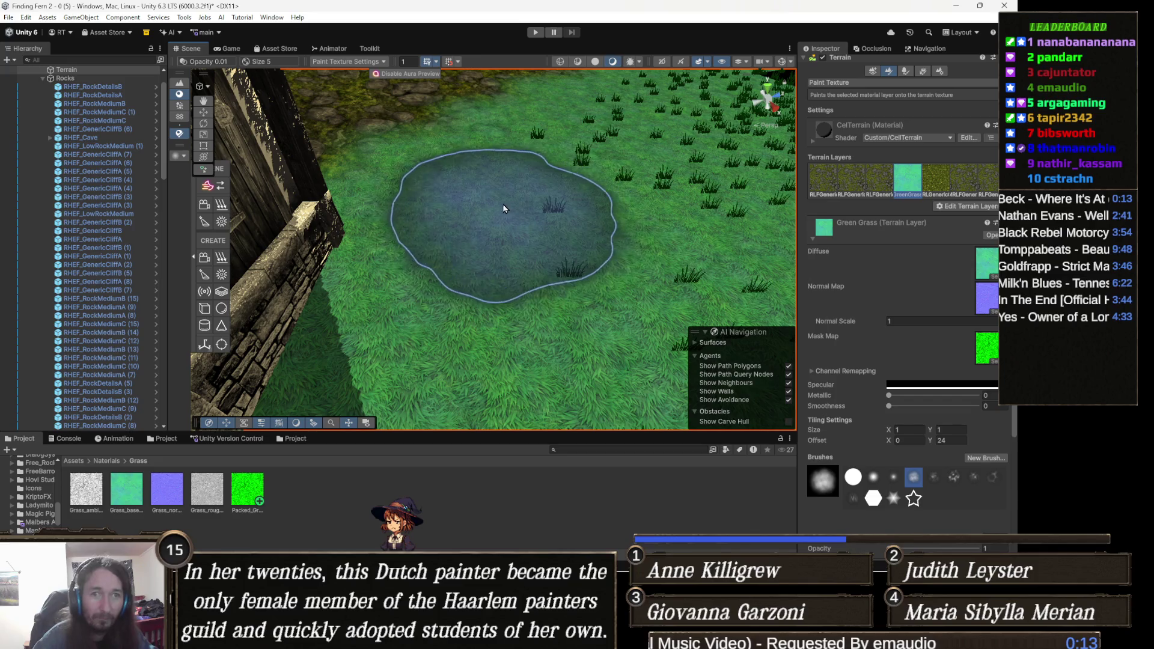
pyautogui.moveTo(475, 208)
pyautogui.mouseDown()
pyautogui.moveTo(579, 190)
pyautogui.moveTo(396, 213)
pyautogui.moveTo(478, 308)
pyautogui.moveTo(515, 325)
pyautogui.moveTo(689, 334)
pyautogui.moveTo(760, 270)
pyautogui.moveTo(811, 297)
pyautogui.mouseUp()
pyautogui.press('Up')
pyautogui.press('Up')
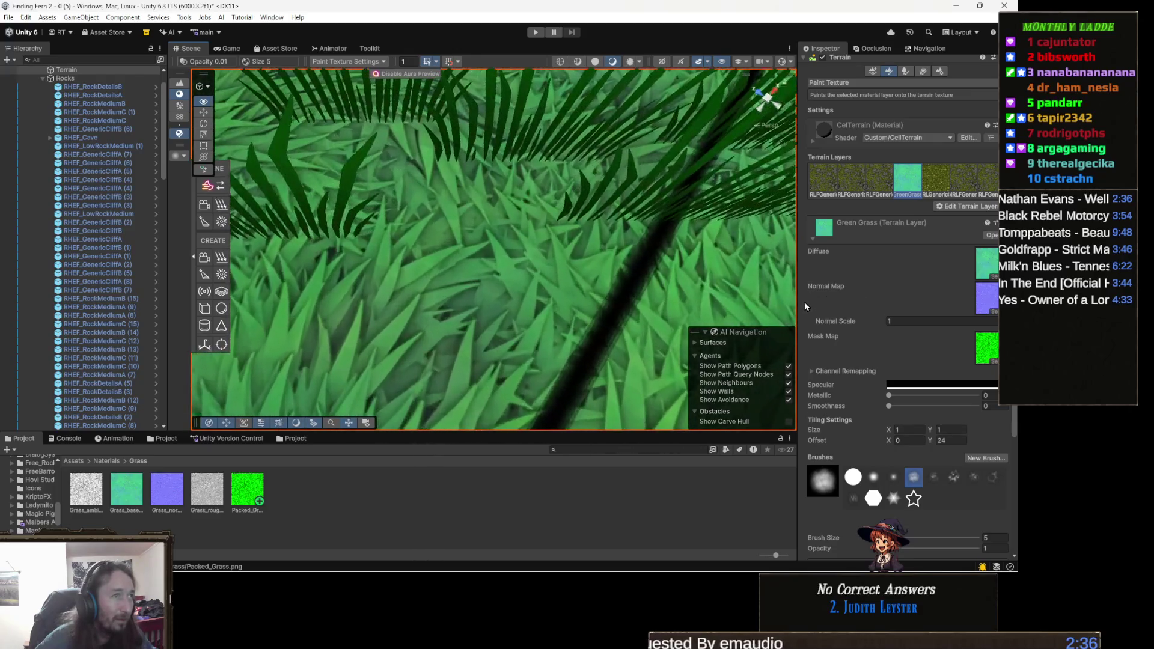
pyautogui.moveTo(782, 289)
pyautogui.mouseDown()
pyautogui.moveTo(711, 191)
pyautogui.moveTo(666, 163)
pyautogui.moveTo(642, 261)
pyautogui.moveTo(589, 186)
pyautogui.moveTo(518, 317)
pyautogui.moveTo(567, 348)
pyautogui.moveTo(708, 382)
pyautogui.mouseUp()
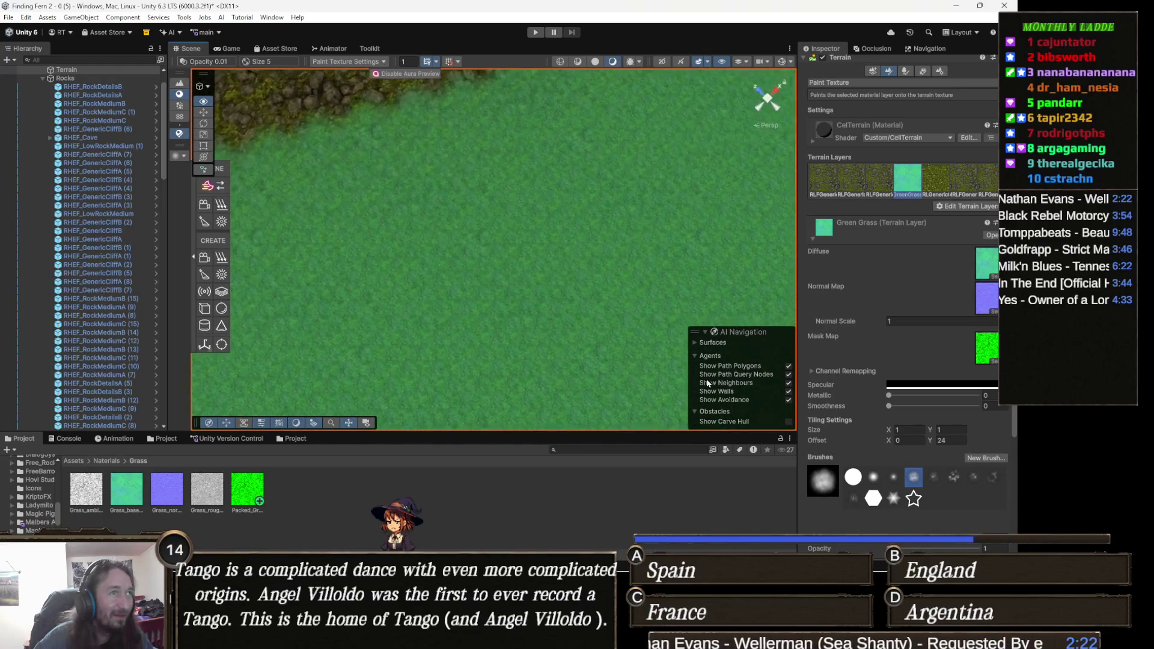
pyautogui.scroll(5, 703, 373)
pyautogui.scroll(-5, 696, 360)
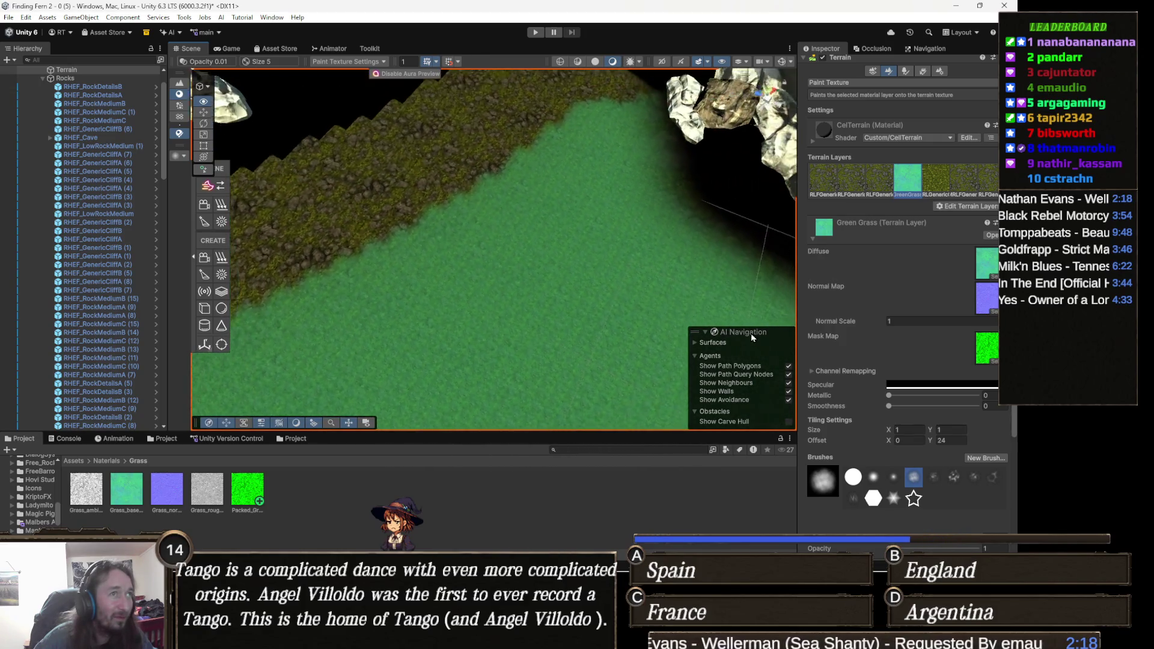
pyautogui.moveTo(373, 331)
pyautogui.mouseDown()
pyautogui.moveTo(474, 340)
pyautogui.moveTo(399, 407)
pyautogui.moveTo(459, 330)
pyautogui.moveTo(415, 335)
pyautogui.moveTo(430, 344)
pyautogui.mouseUp()
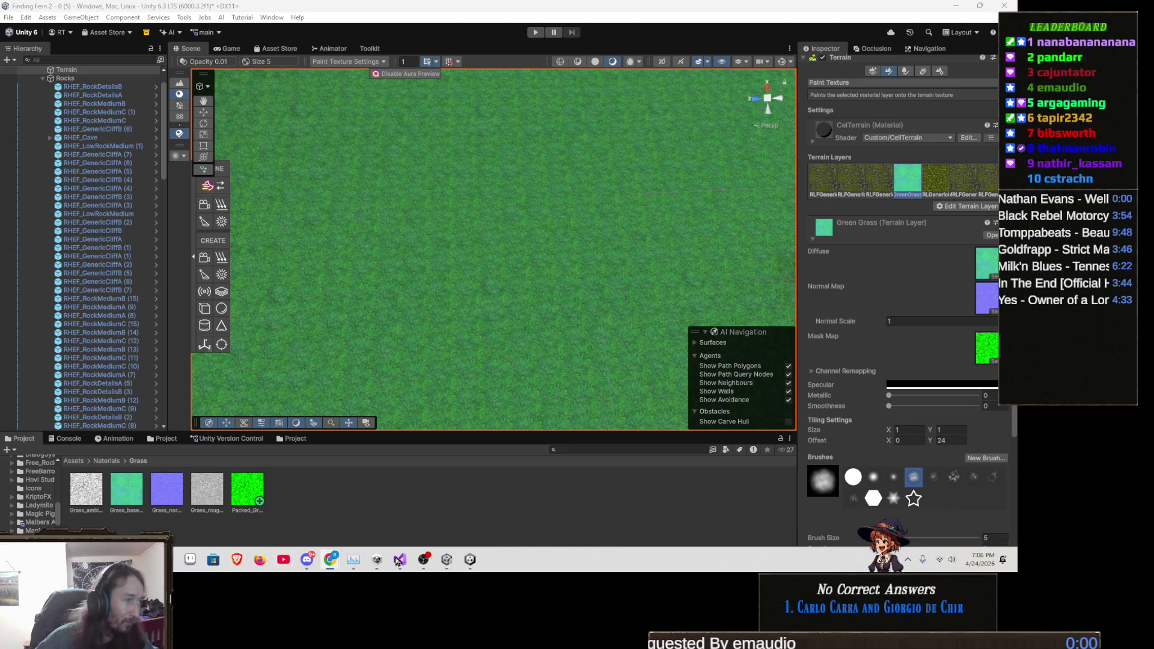
pyautogui.click(402, 567)
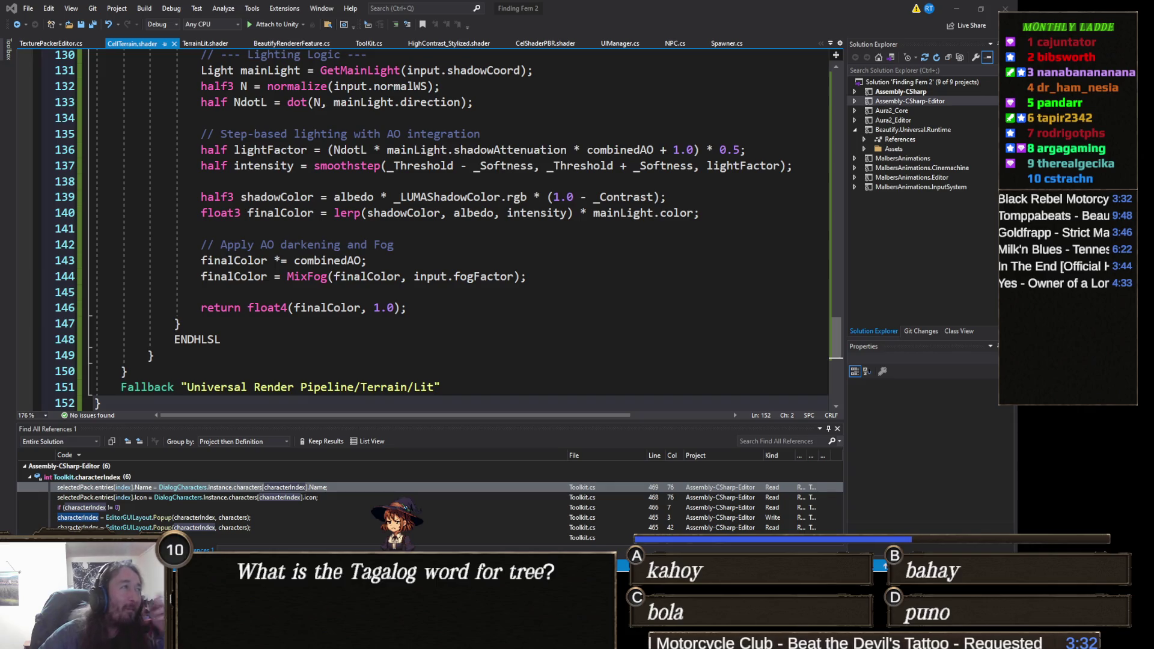
# Paste a new code block into CelTerrain.shader at empty line 102
pyautogui.scroll(-5, 369, 300)
pyautogui.scroll(5, 359, 323)
pyautogui.scroll(12, 262, 330)
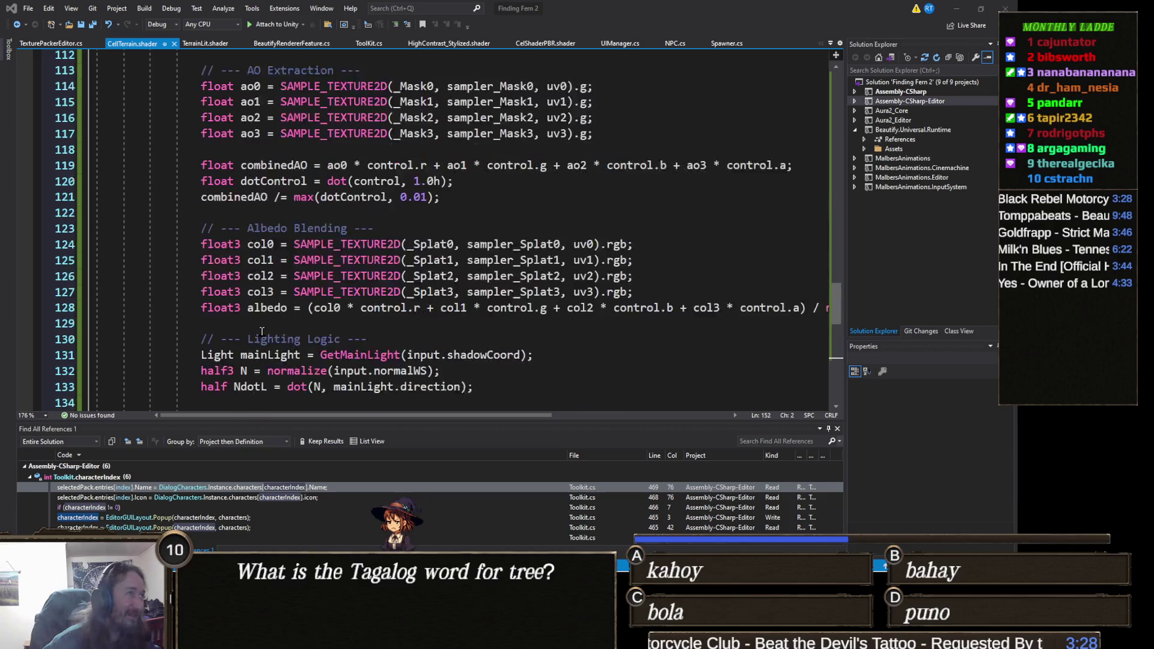
pyautogui.click(228, 186)
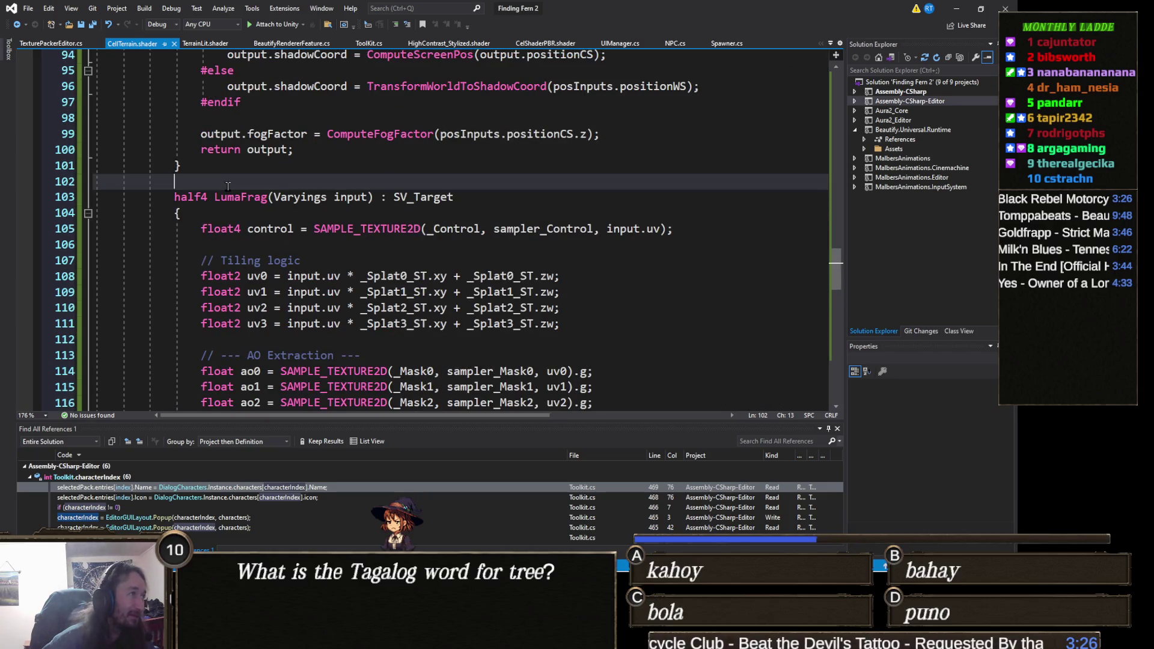
pyautogui.hotkey('ctrl', 'v')
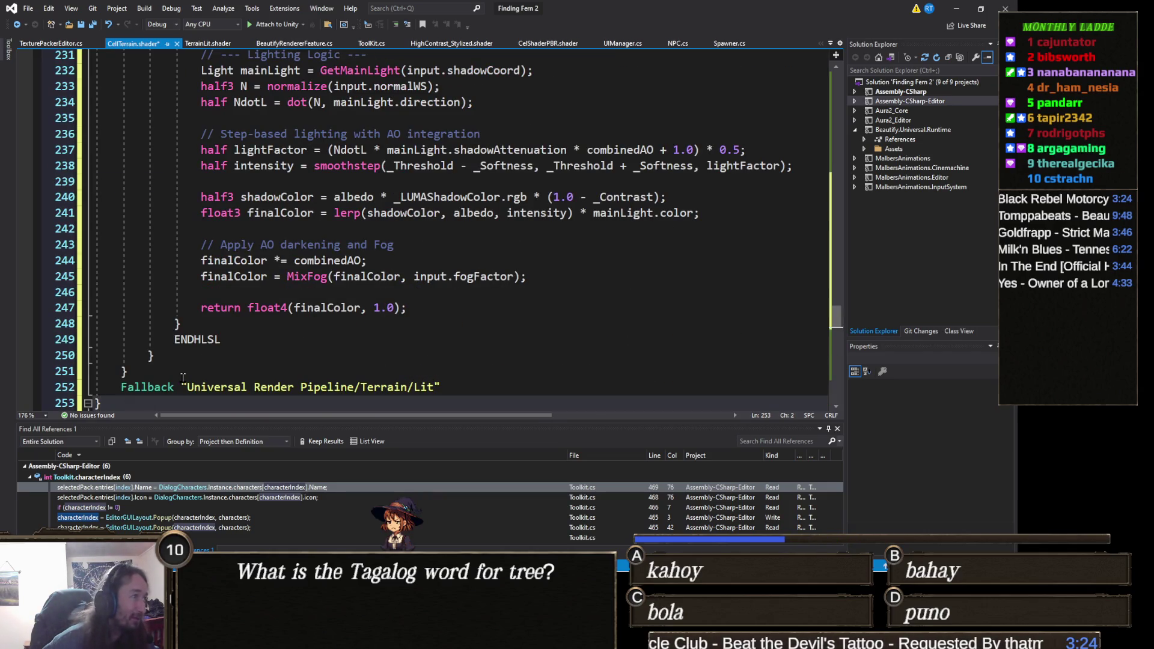
# Review the pasted shader code, then undo the paste
pyautogui.scroll(-2, 190, 363)
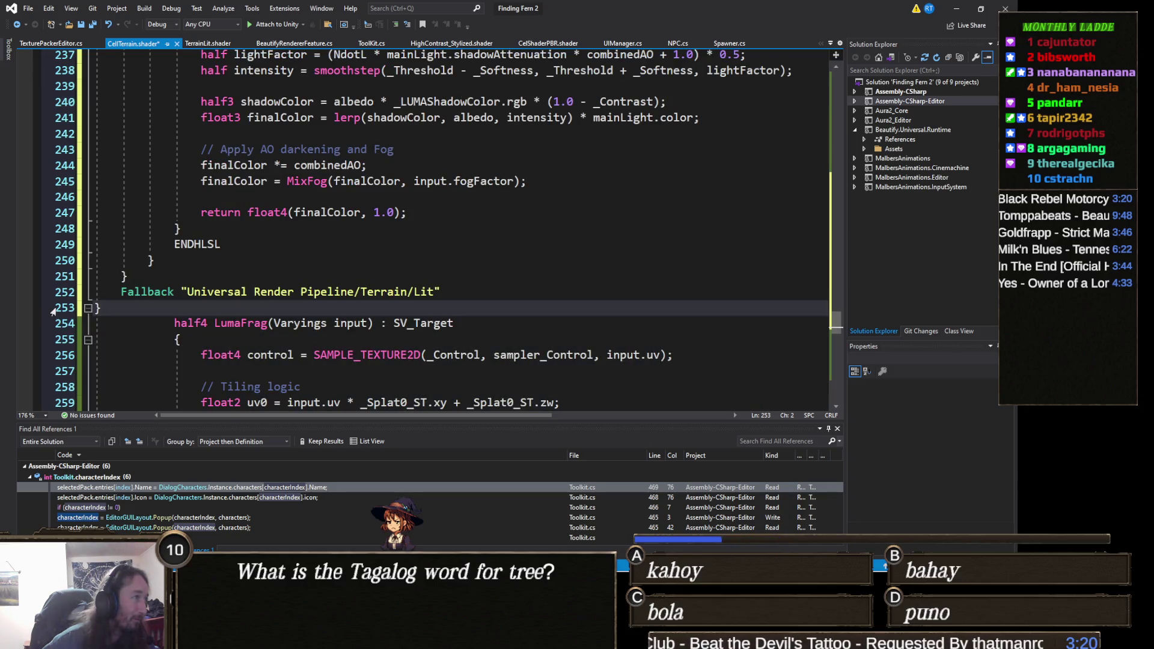
pyautogui.click(97, 323)
pyautogui.scroll(7, 73, 282)
pyautogui.scroll(10, 72, 283)
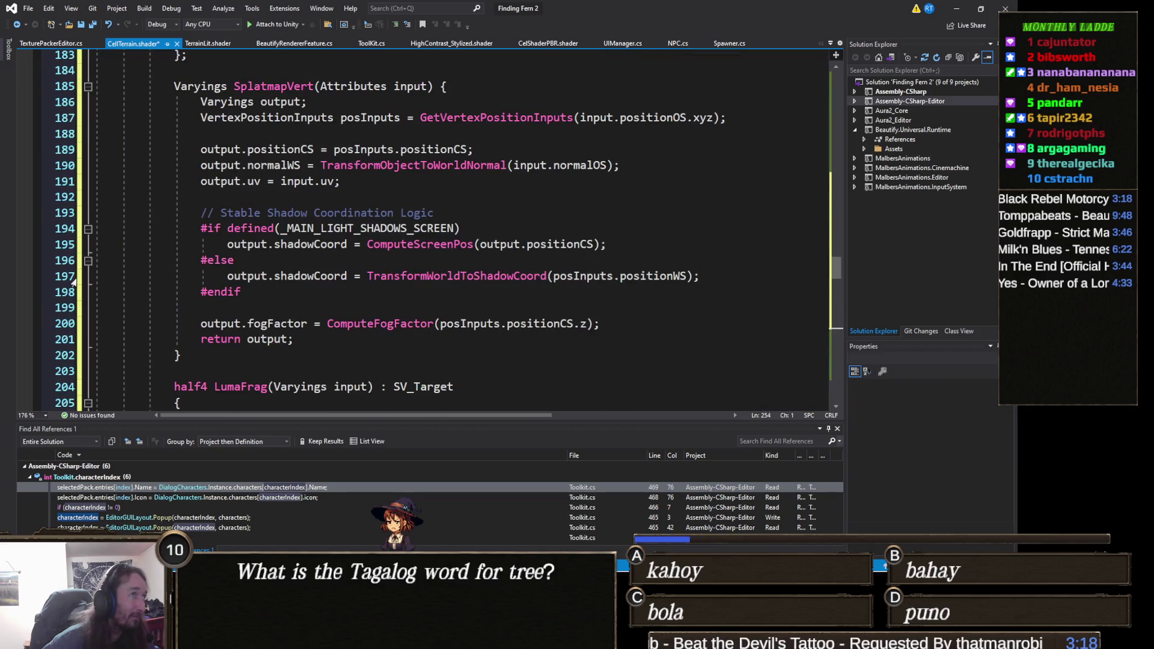
pyautogui.scroll(-11, 120, 301)
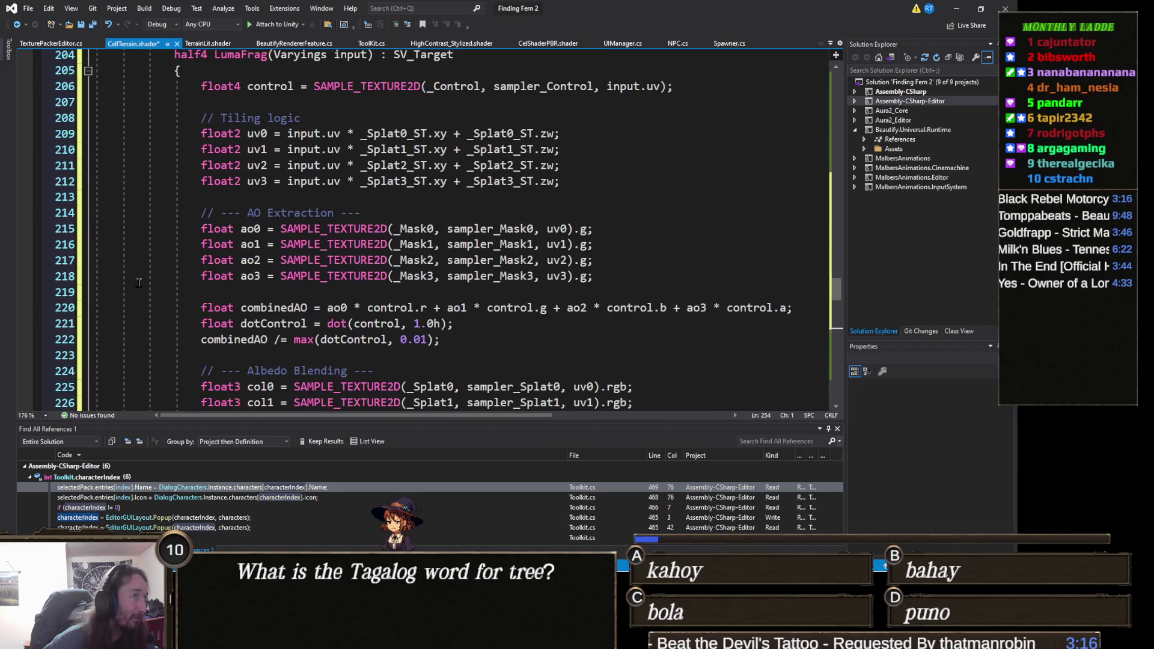
pyautogui.scroll(-6, 193, 321)
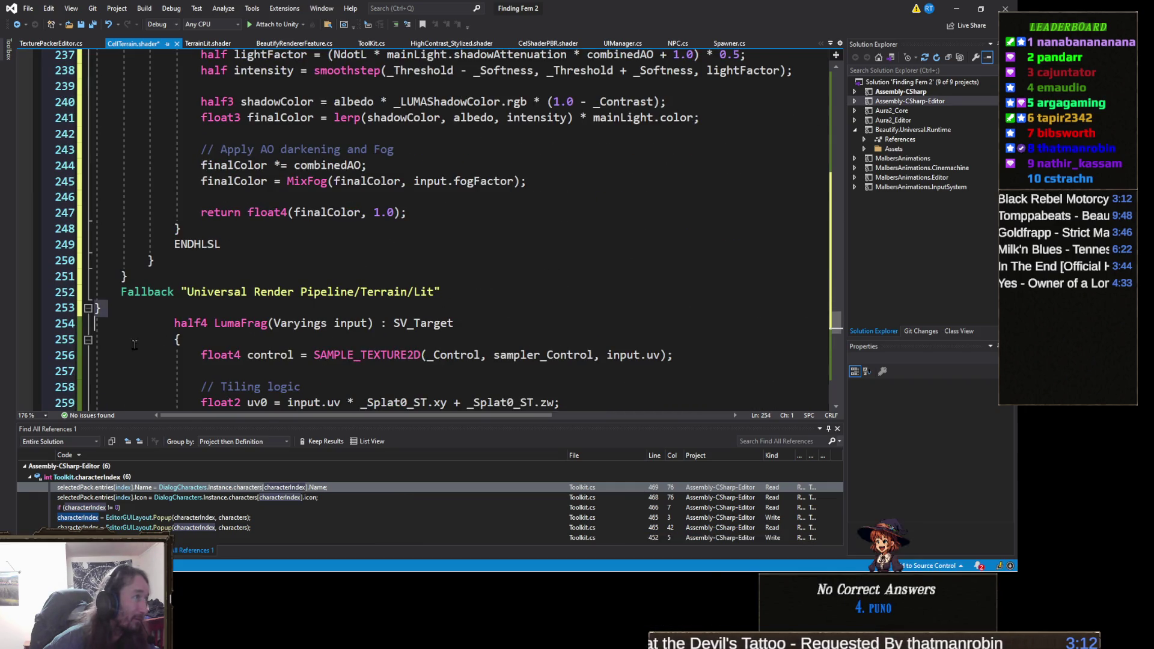
pyautogui.scroll(12, 139, 340)
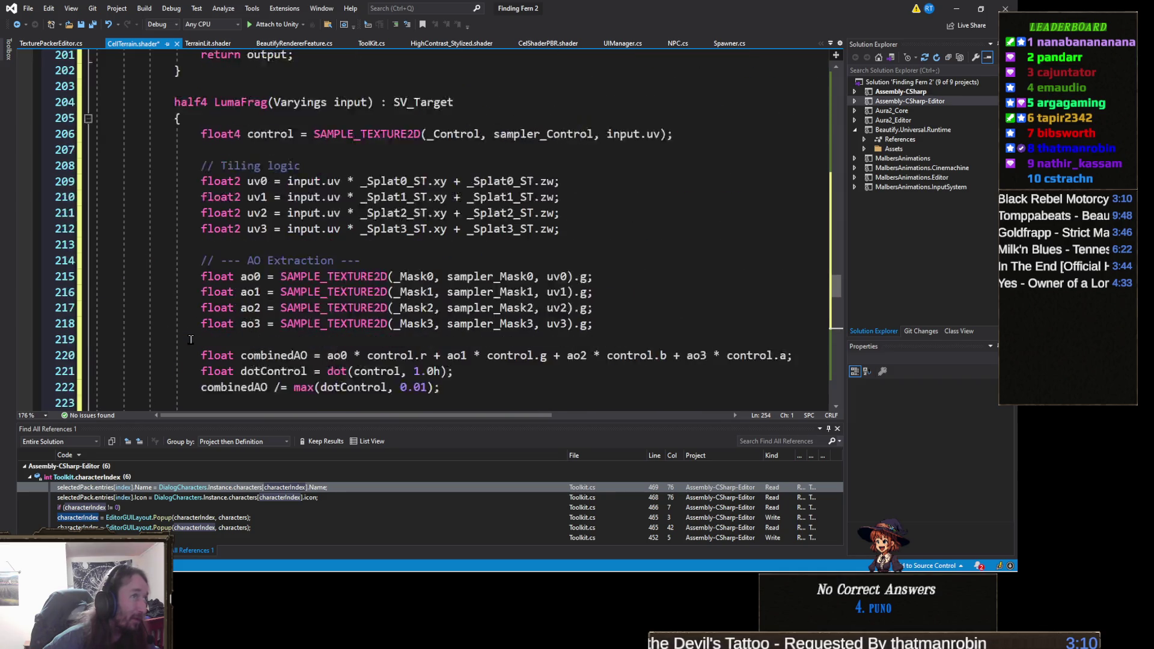
pyautogui.scroll(1, 191, 340)
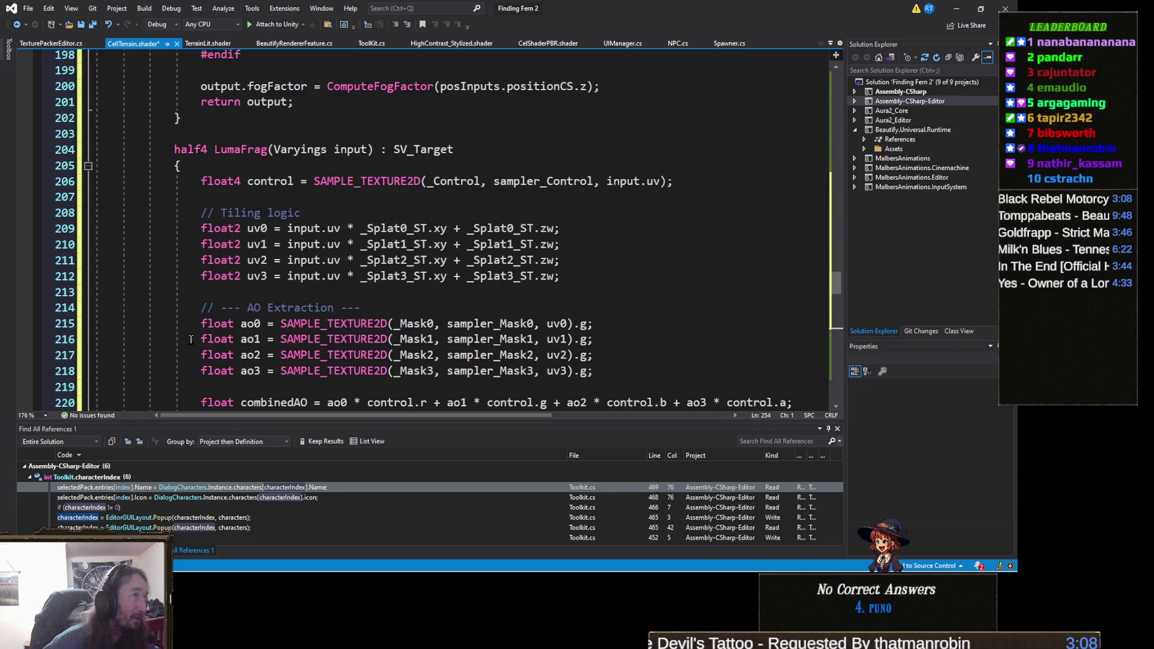
pyautogui.scroll(4, 191, 340)
pyautogui.scroll(3, 191, 340)
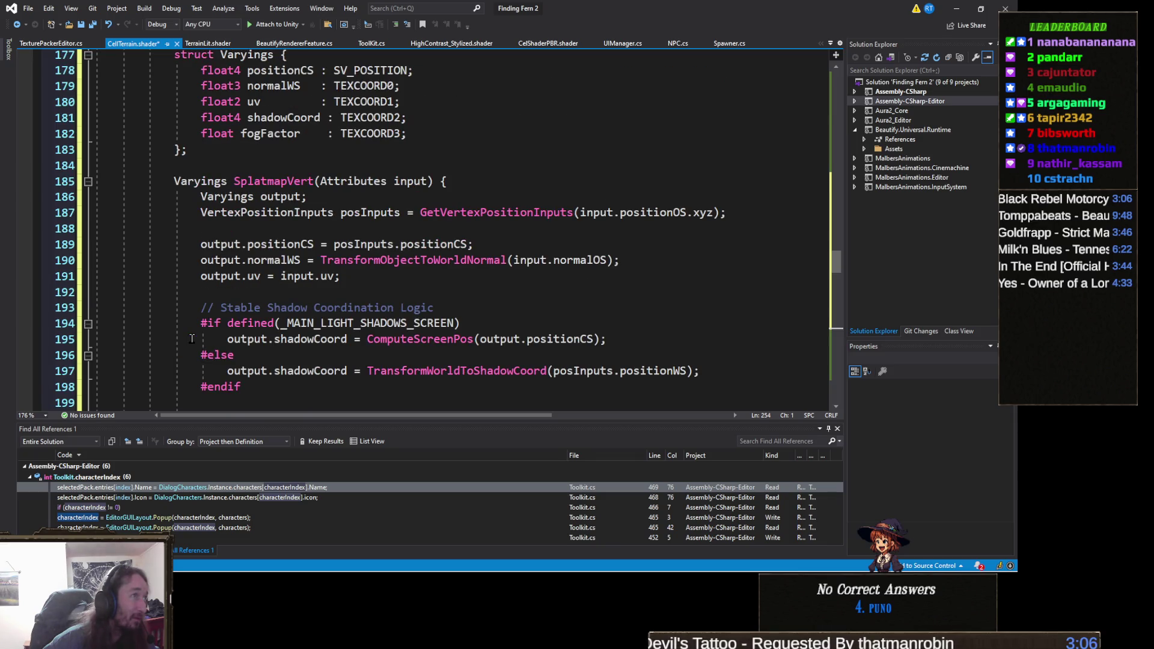
pyautogui.scroll(-19, 192, 339)
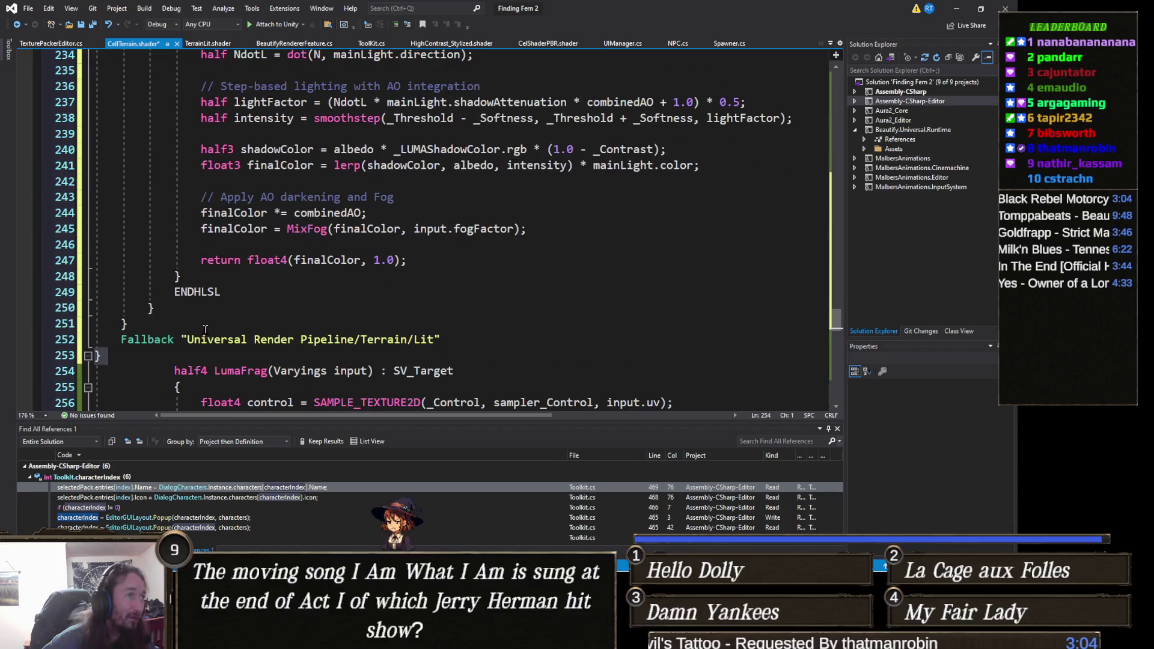
pyautogui.scroll(-5, 240, 313)
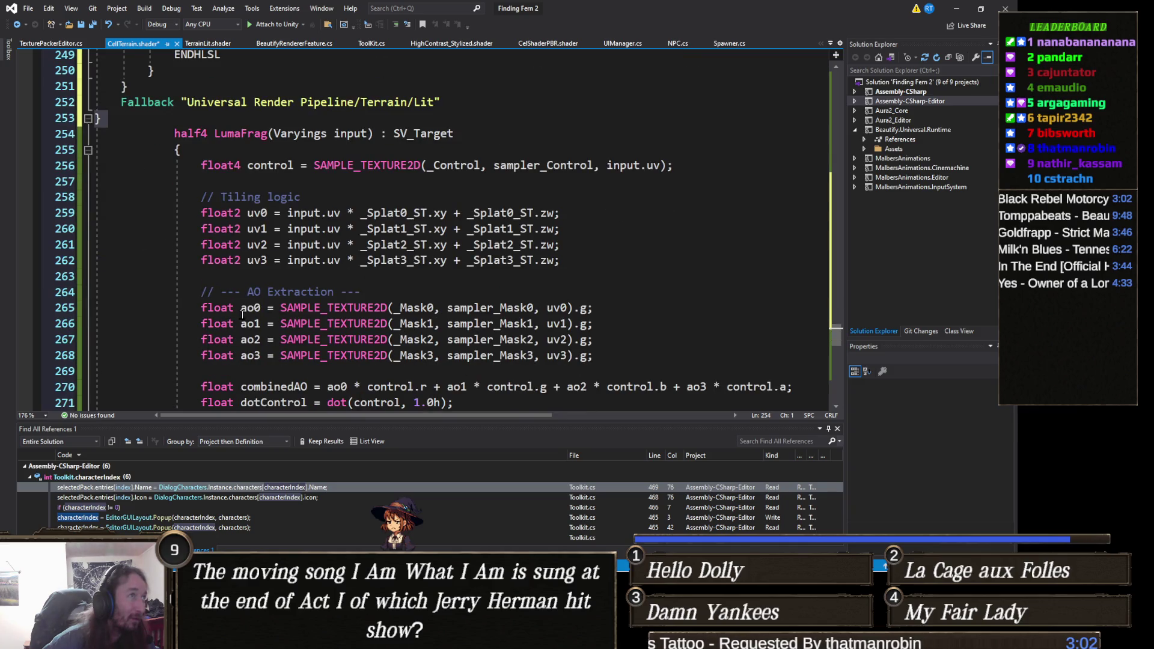
pyautogui.hotkey('ctrl', 'z')
pyautogui.hotkey('ctrl', 'z')
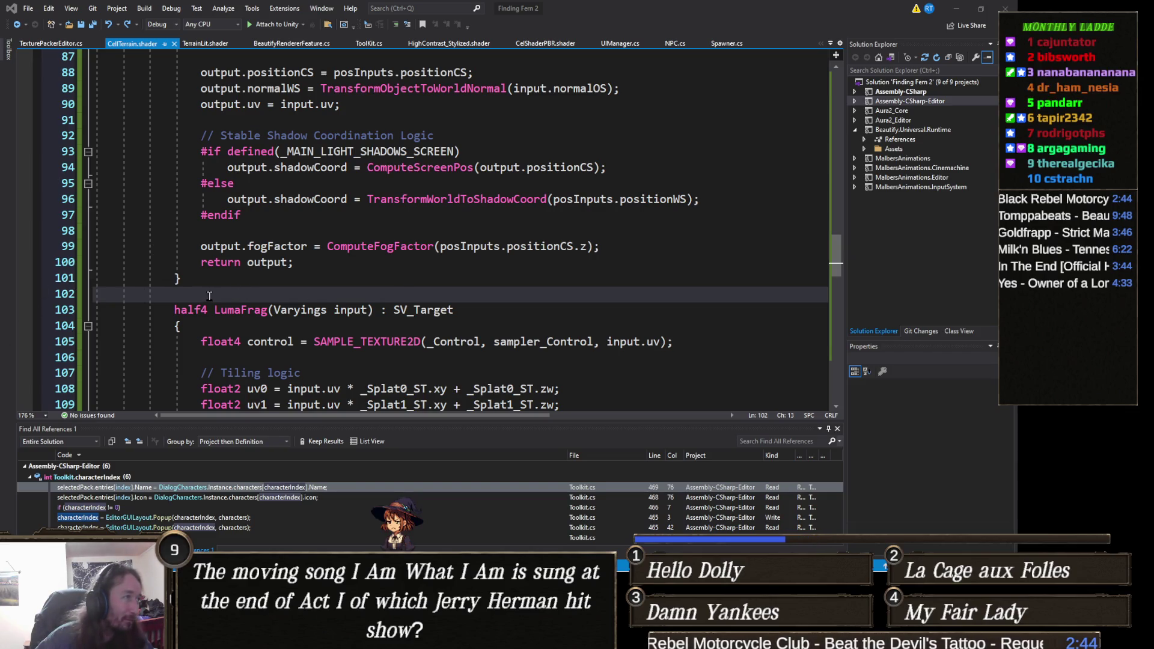
# Paste the SampleBombing and SampleMaskBombing helper functions into the shader
pyautogui.hotkey('ctrl', 'v')
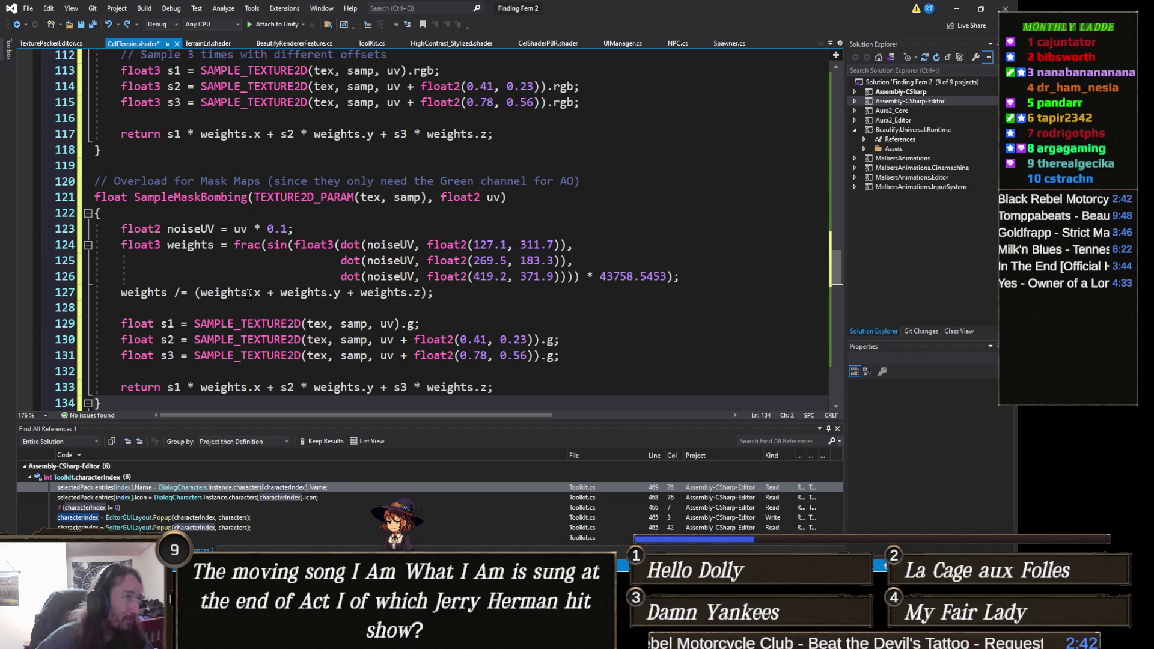
pyautogui.press('Right')
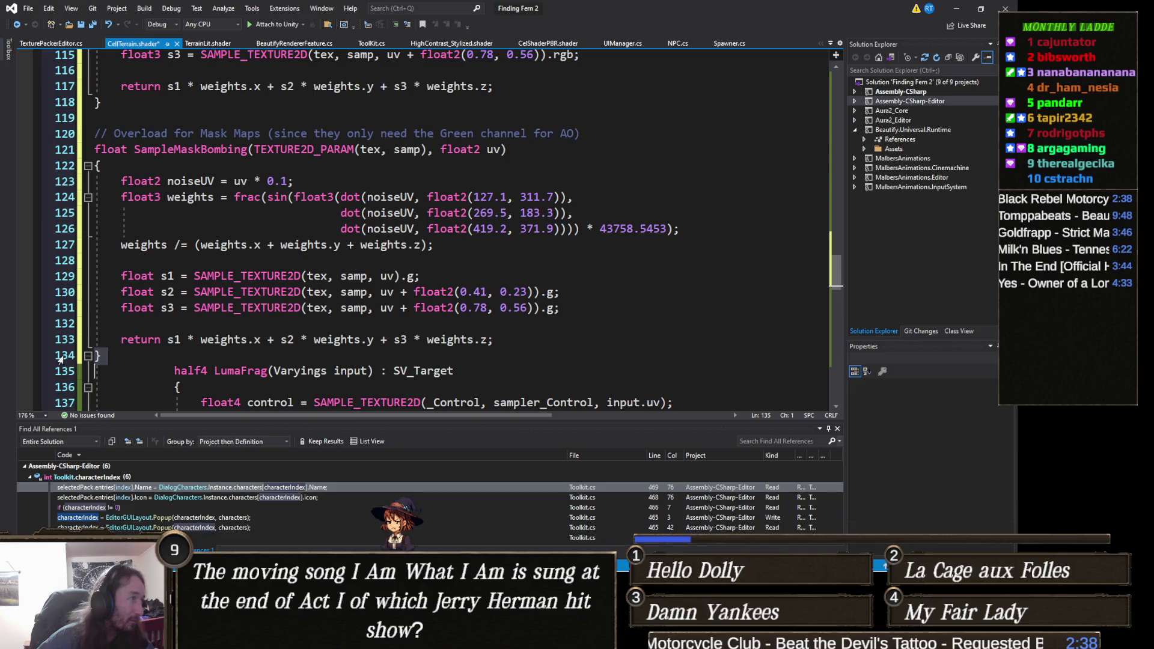
pyautogui.click(137, 358)
pyautogui.scroll(3, 146, 259)
pyautogui.scroll(3, 146, 258)
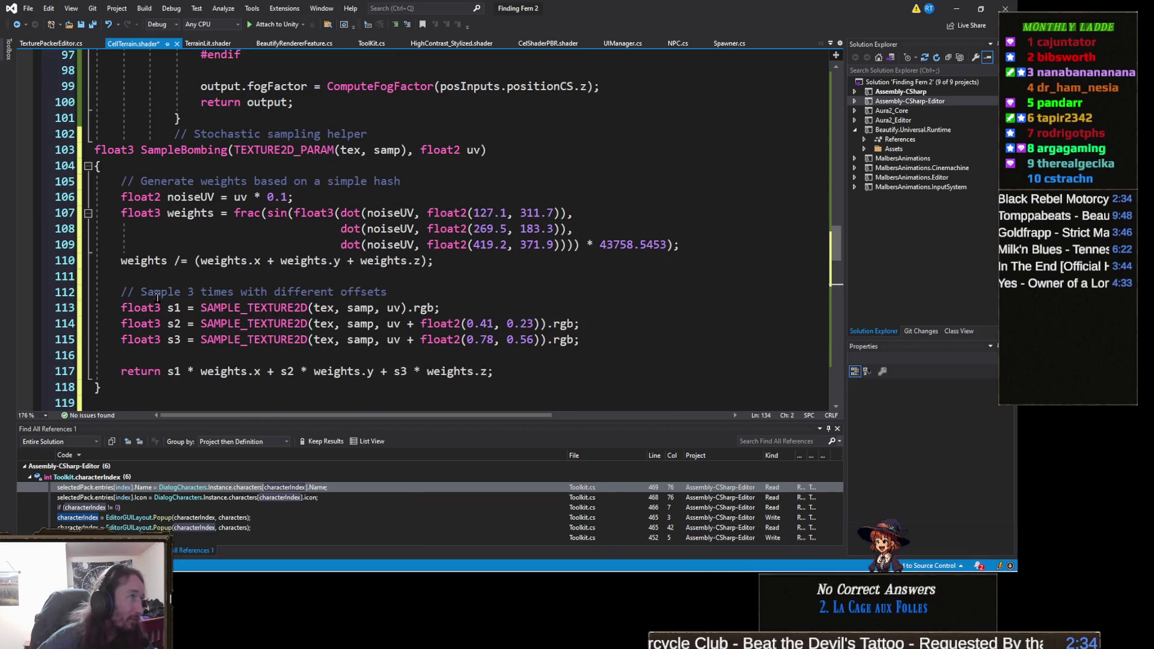
pyautogui.scroll(1, 141, 253)
# Select both bombing helper functions and indent them one level deeper
pyautogui.click(65, 201)
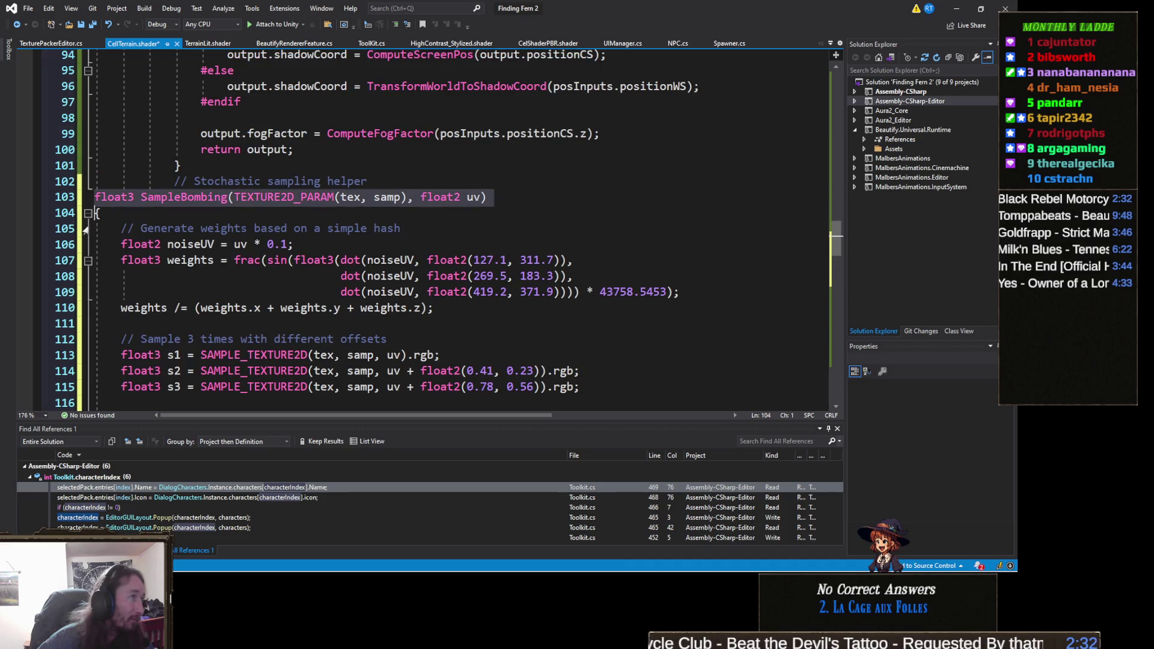
pyautogui.scroll(-3, 58, 293)
pyautogui.scroll(-5, 59, 293)
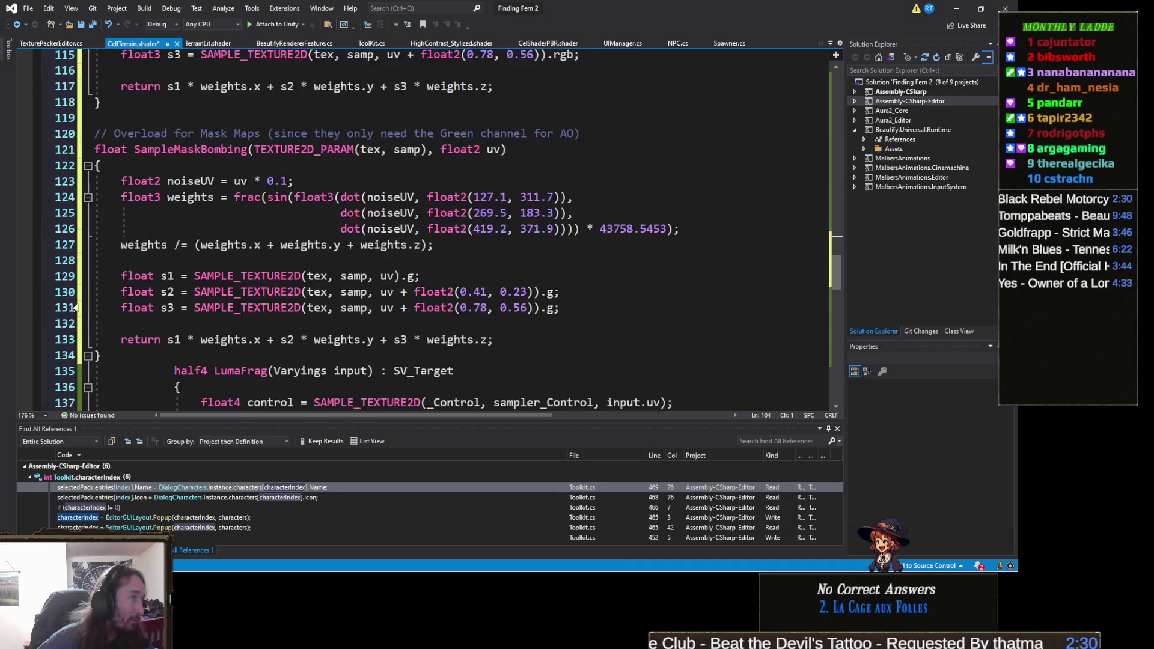
pyautogui.scroll(2, 153, 234)
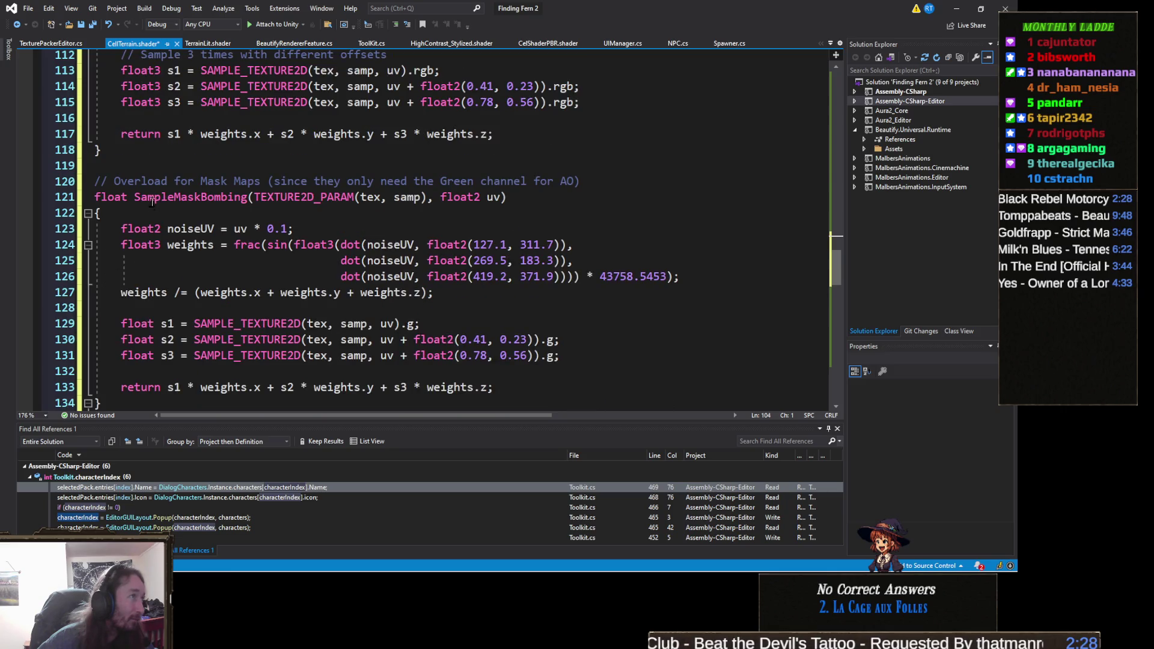
pyautogui.scroll(5, 123, 259)
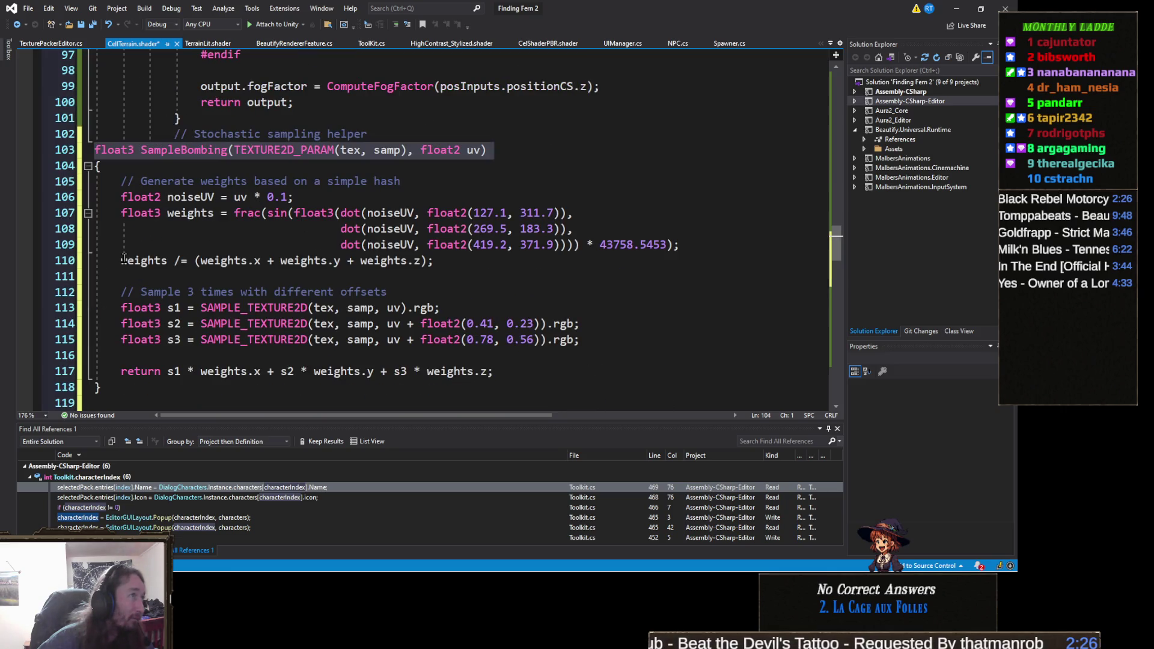
pyautogui.scroll(-7, 124, 259)
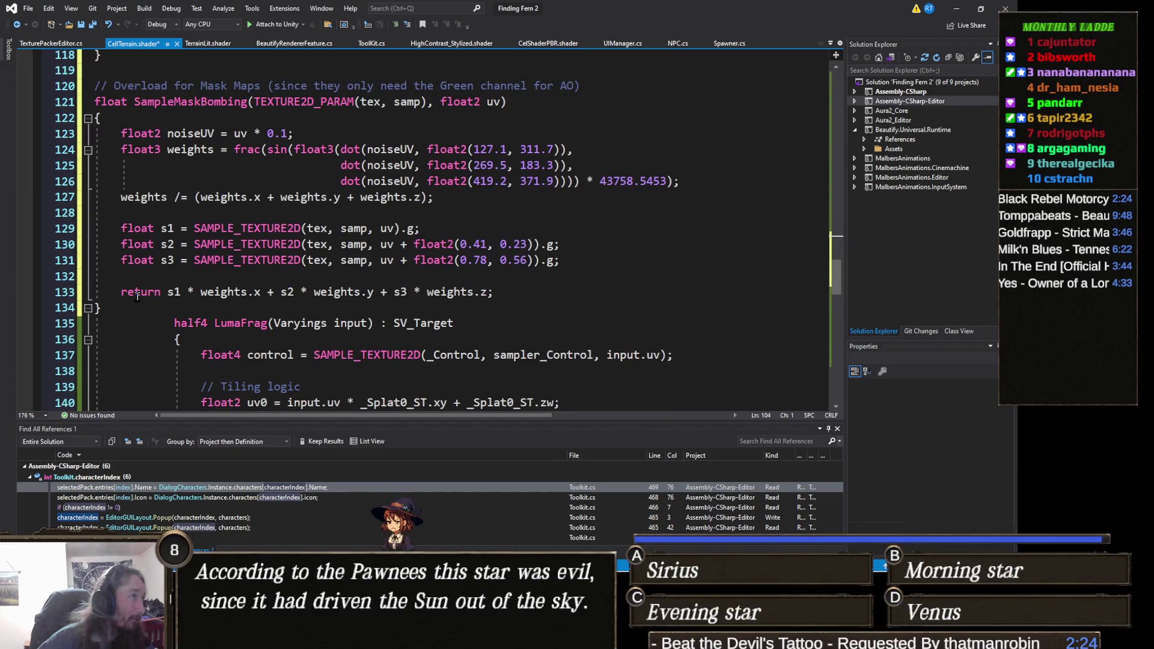
pyautogui.keyDown('shift'); pyautogui.click(59, 309); pyautogui.keyUp('shift')
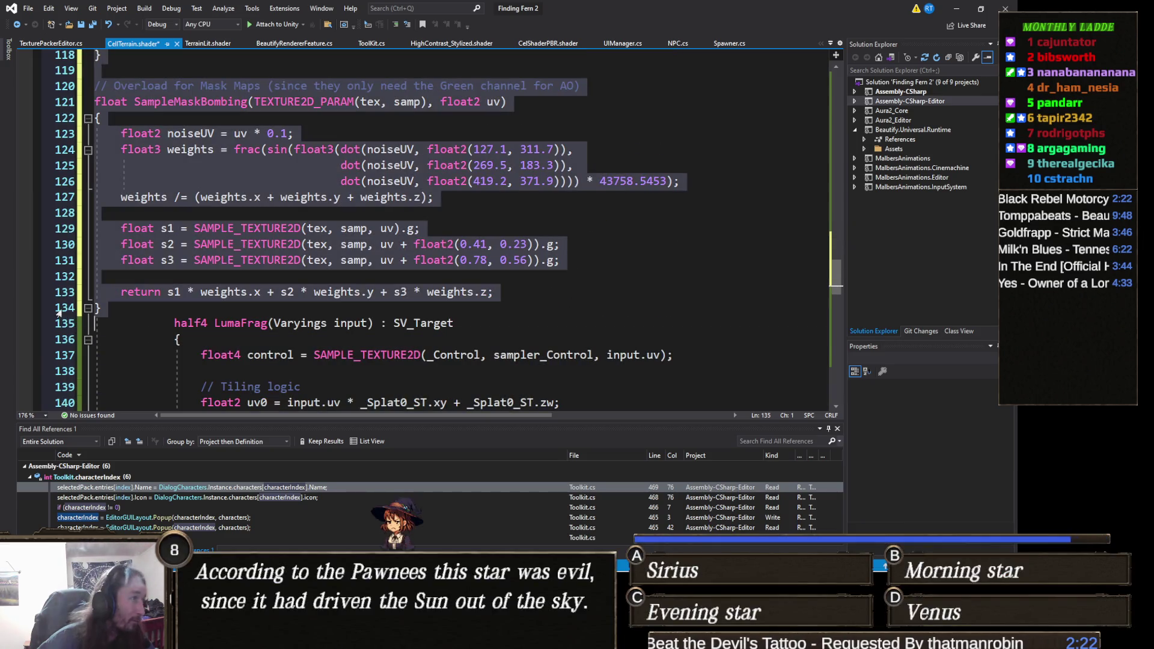
pyautogui.scroll(2, 58, 312)
pyautogui.press('Tab')
pyautogui.scroll(-4, 262, 289)
pyautogui.press('Tab')
pyautogui.scroll(4, 262, 289)
pyautogui.scroll(-4, 262, 288)
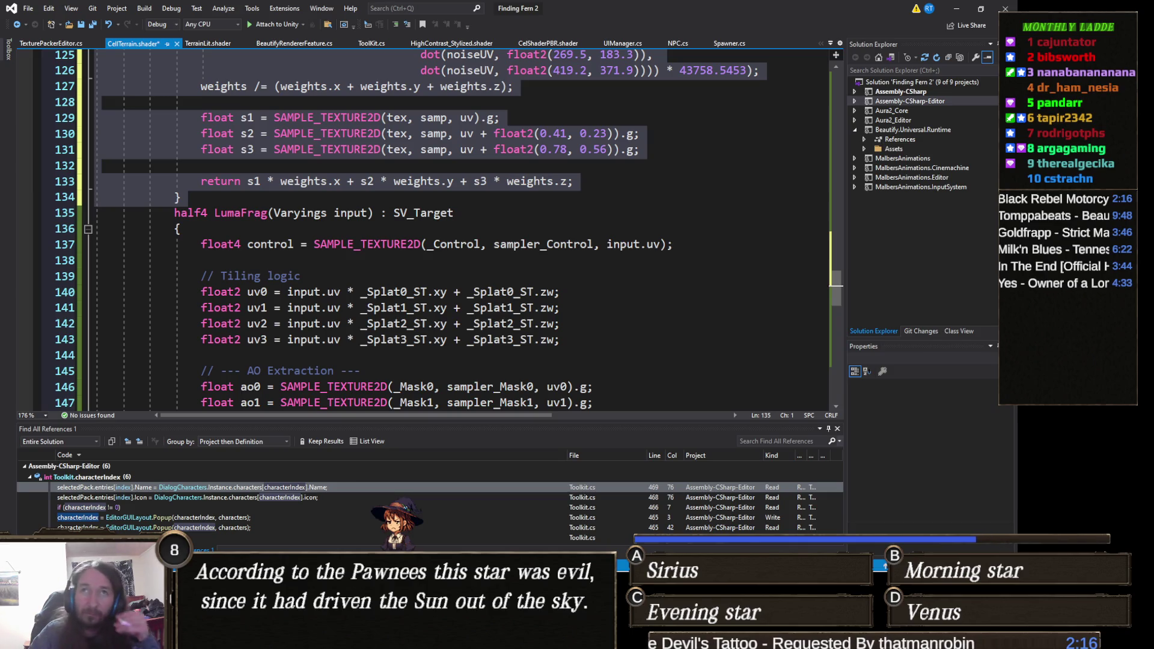
# Fold the LumaFrag function body and select the whole function
pyautogui.hotkey('alt', 'Tab')
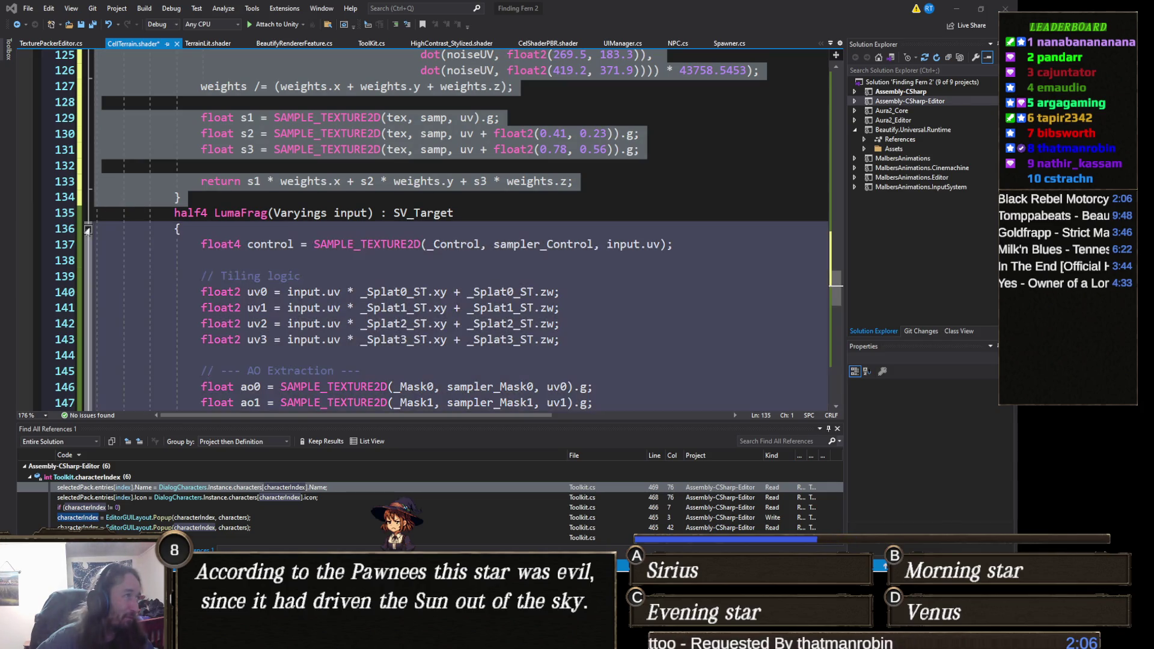
pyautogui.click(87, 229)
pyautogui.moveTo(233, 244); pyautogui.dragTo(12, 209)
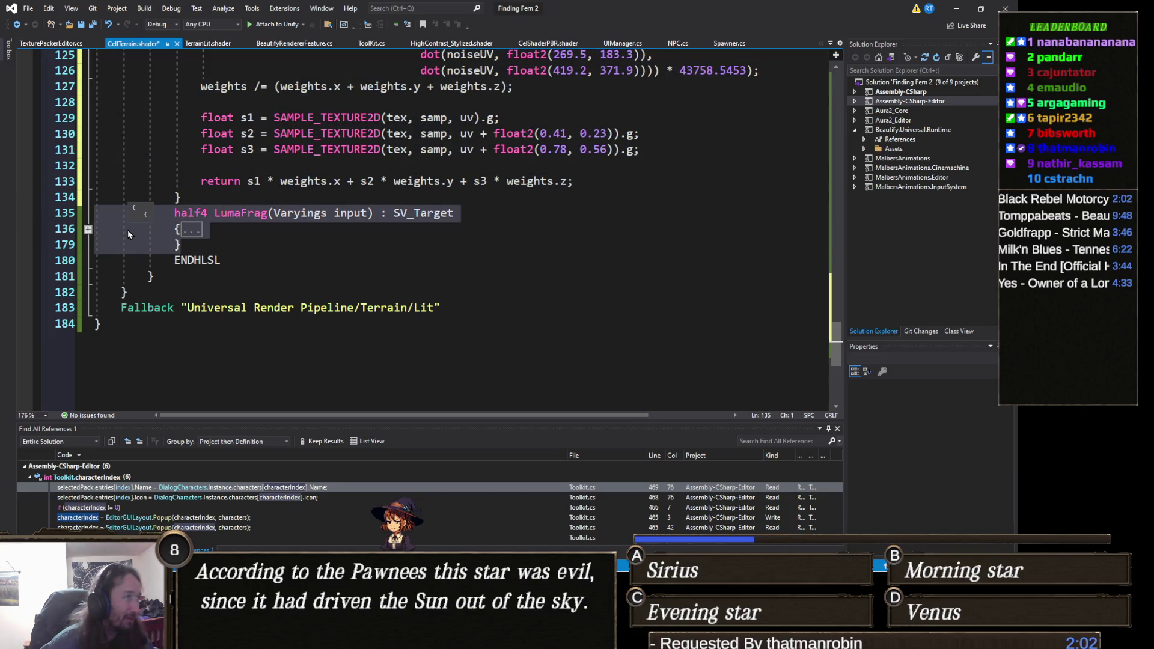
# Replace LumaFrag with the bombing version and indent it two levels
pyautogui.hotkey('ctrl', 'v')
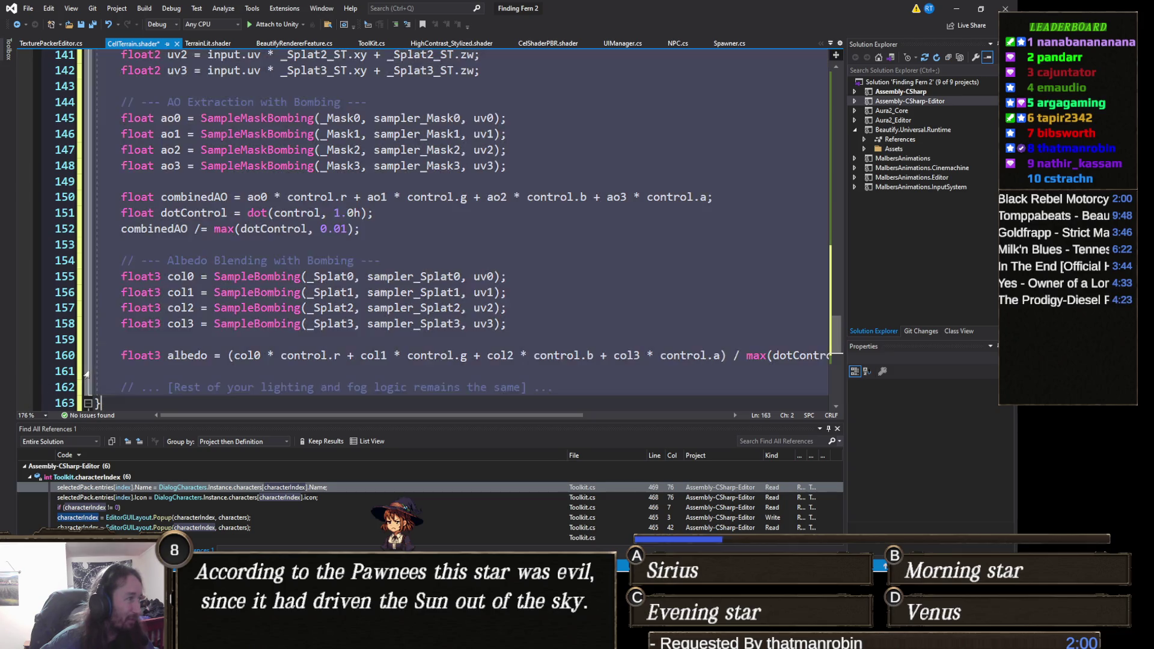
pyautogui.scroll(7, 86, 374)
pyautogui.click(79, 291)
pyautogui.scroll(-8, 78, 292)
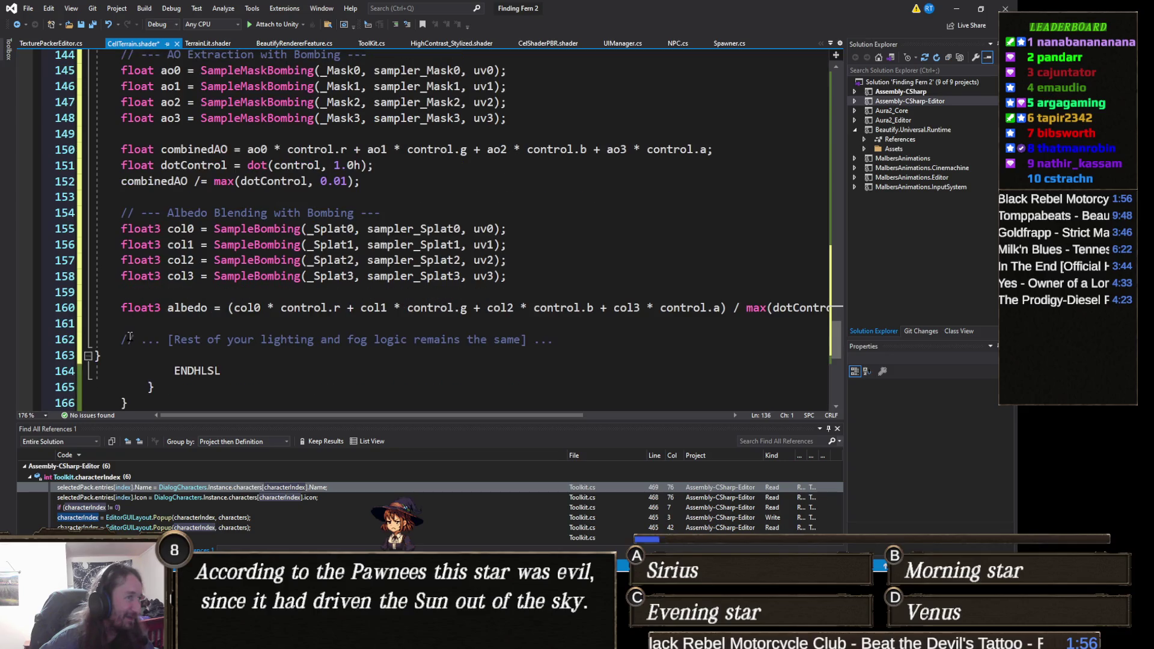
pyautogui.keyDown('shift'); pyautogui.click(68, 358); pyautogui.keyUp('shift')
pyautogui.press('Tab')
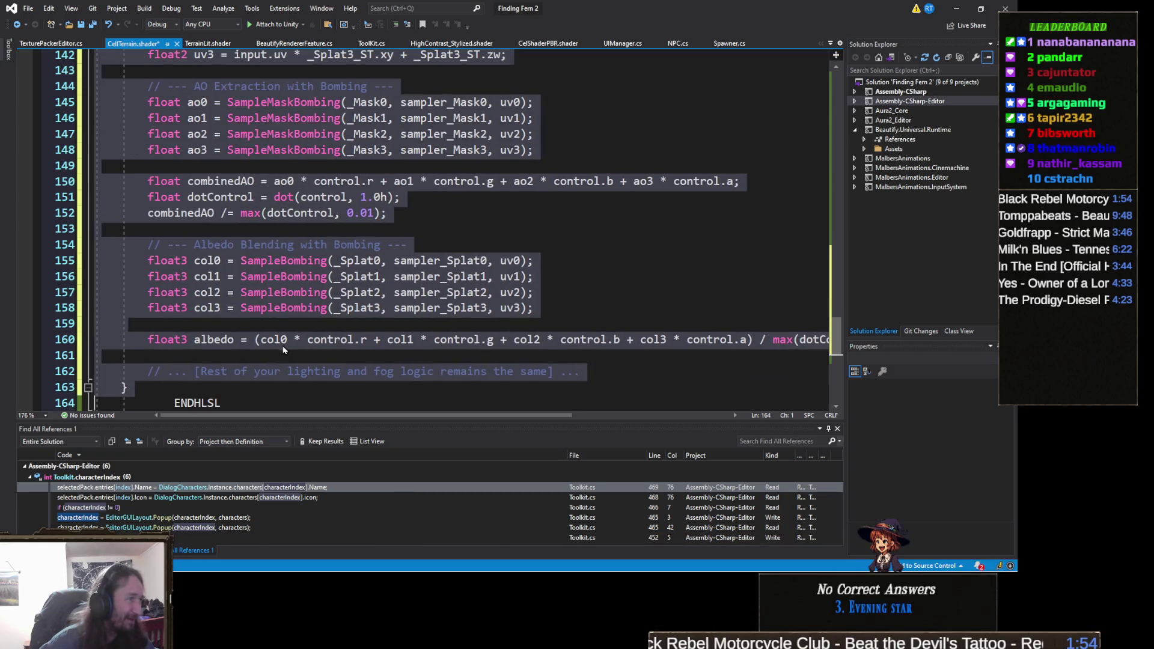
pyautogui.press('Tab')
pyautogui.press('Tab')
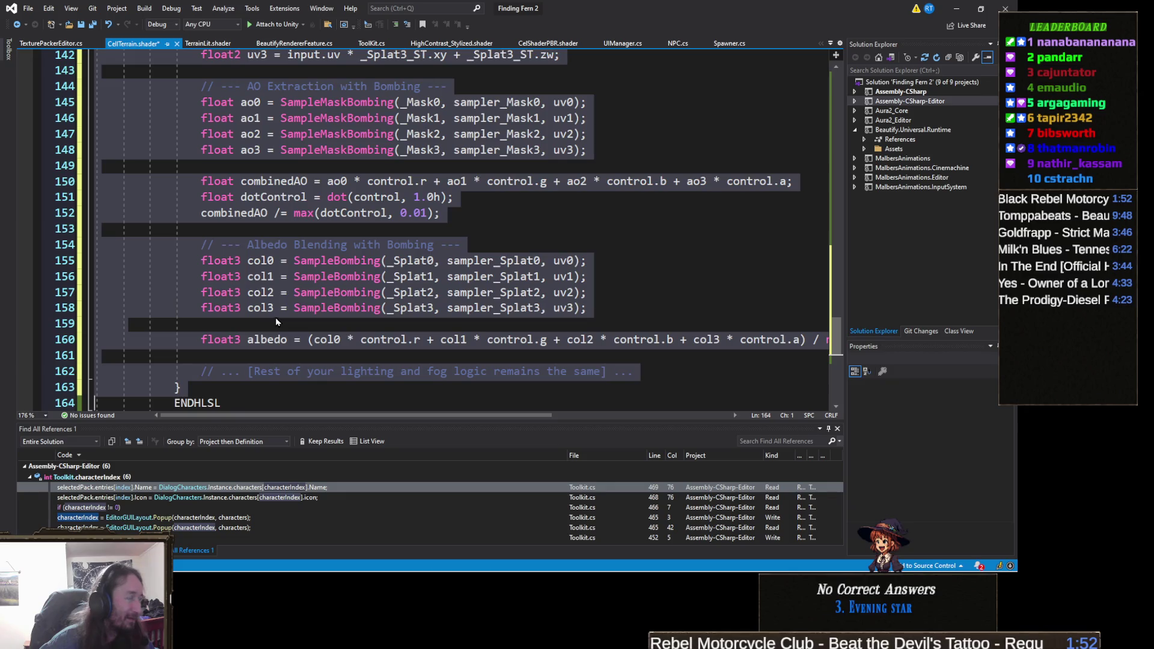
pyautogui.scroll(5, 276, 318)
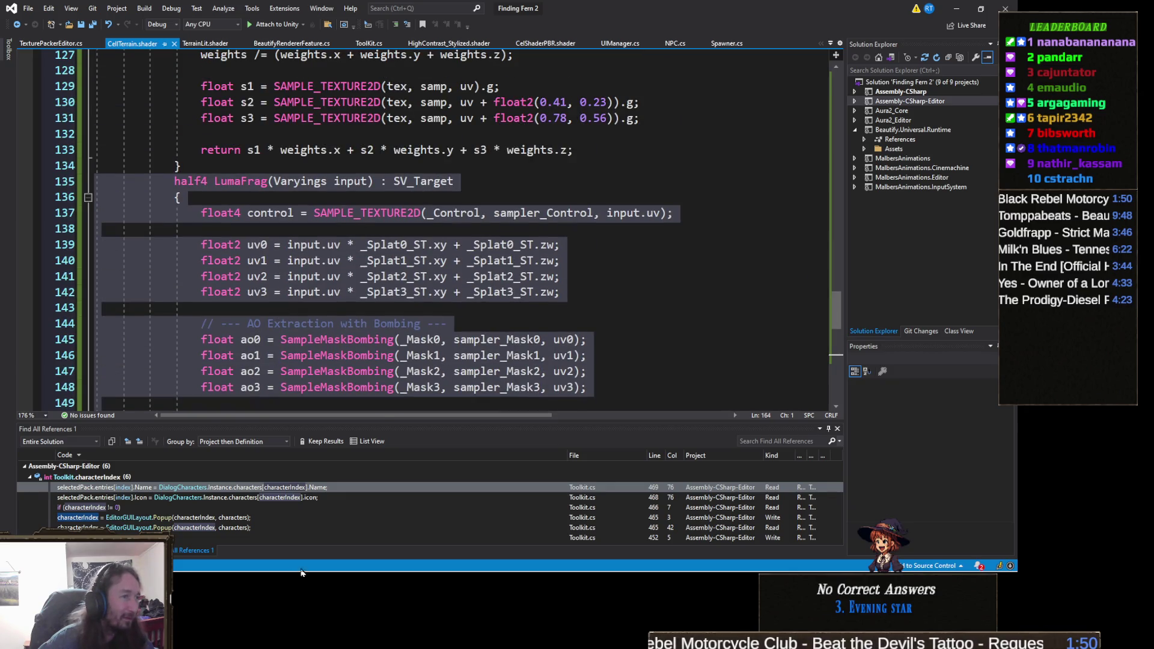
# Bring the Unity editor to the front from the taskbar
pyautogui.click(427, 562)
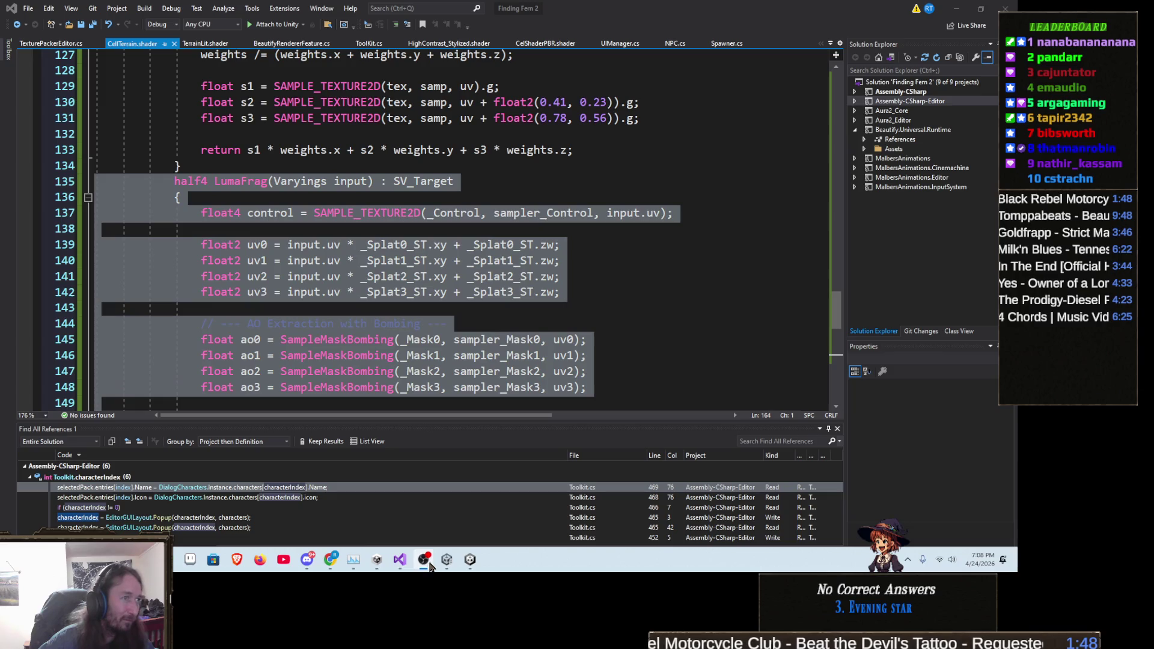
pyautogui.moveTo(400, 564)
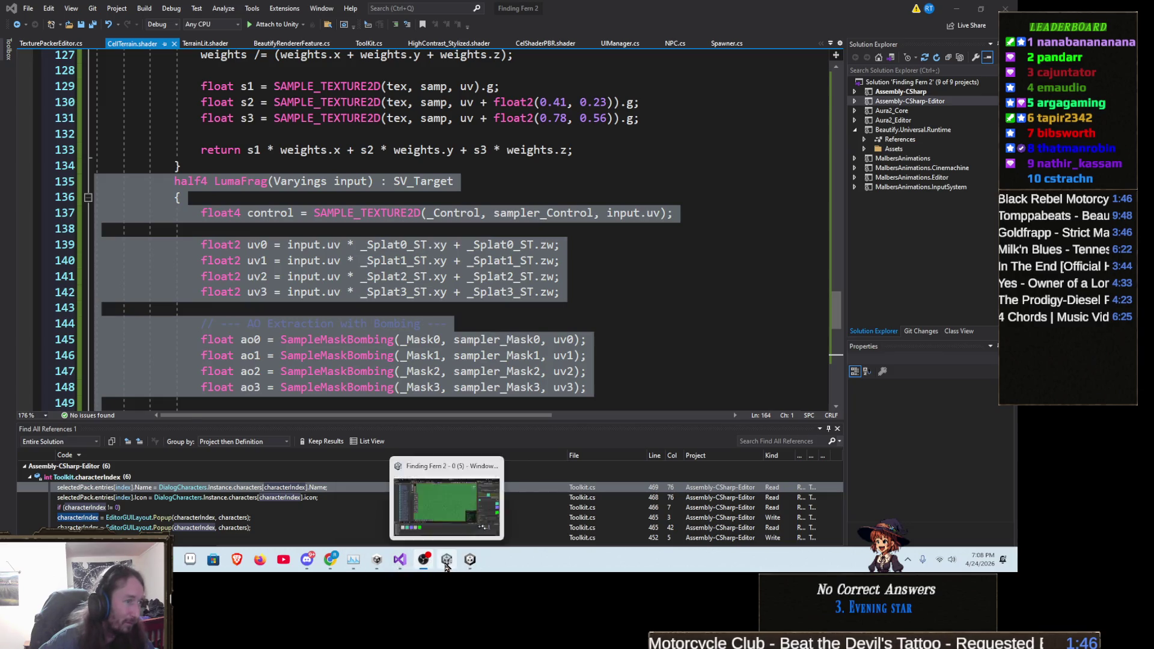
pyautogui.click(471, 562)
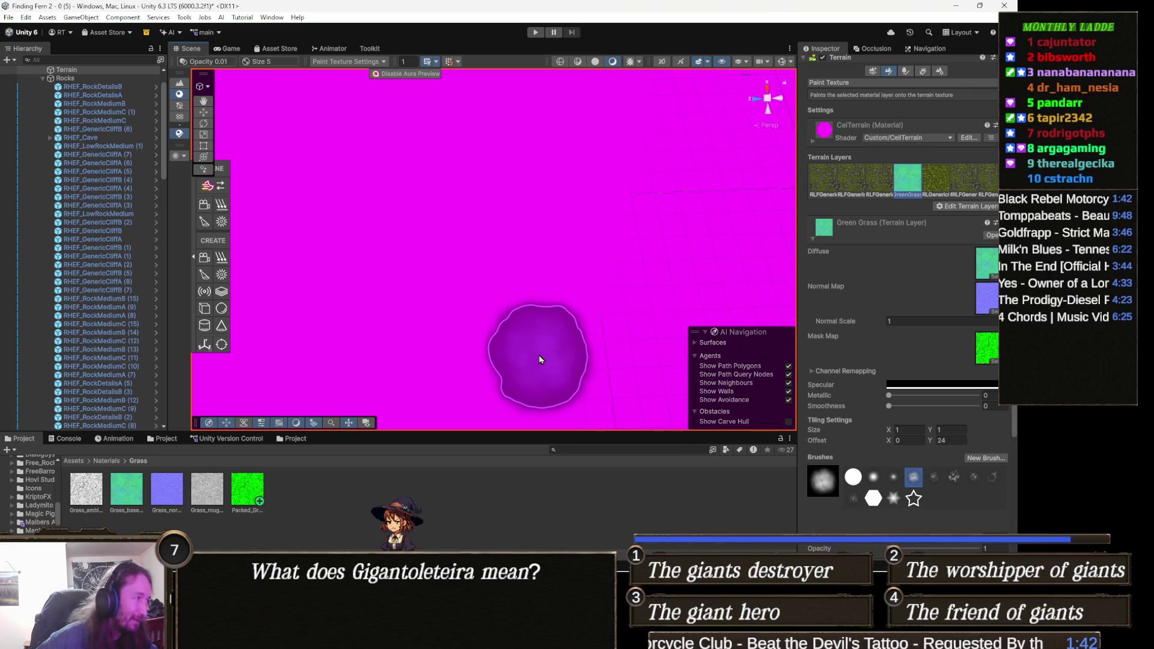
# Minimize Visual Studio and return to the Unity editor
pyautogui.hotkey('alt', 'Tab')
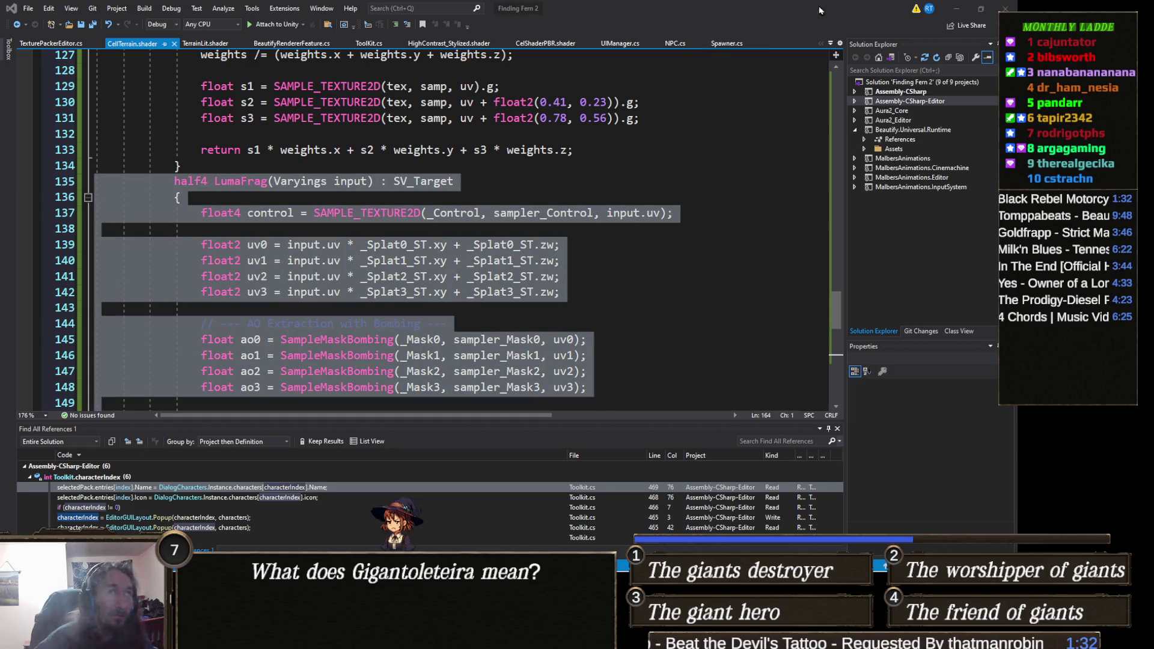
pyautogui.click(981, 9)
pyautogui.click(900, 46)
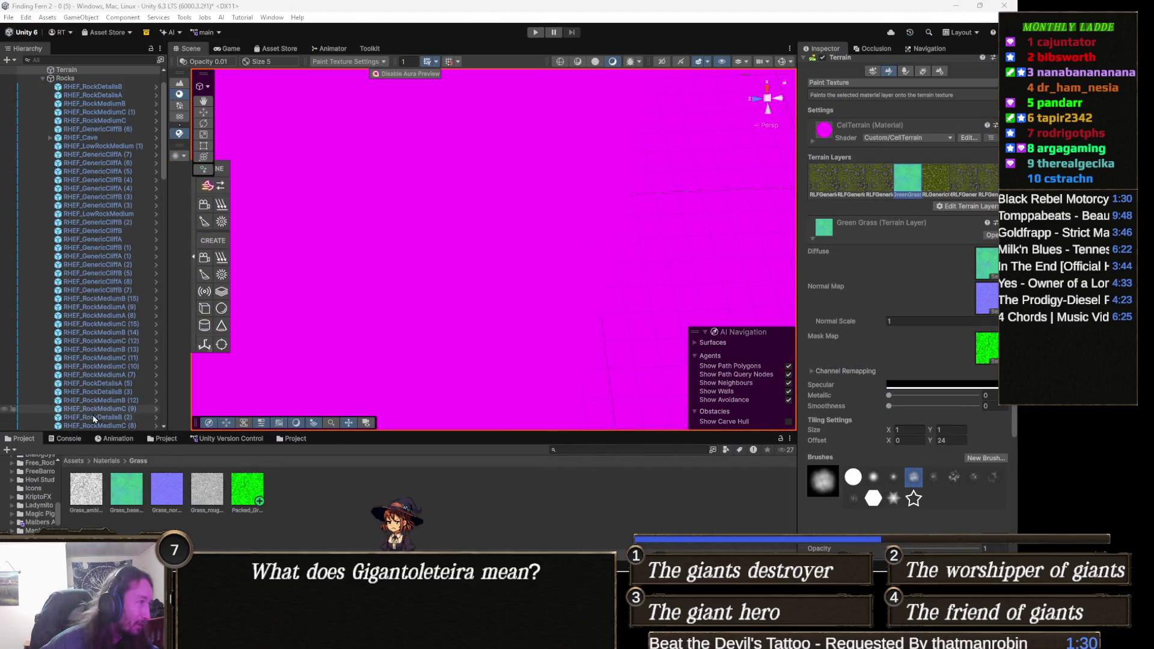
# Open the CelTerrain LumaFrag 'not all paths return a value' error from the Console in Visual Studio
pyautogui.click(66, 438)
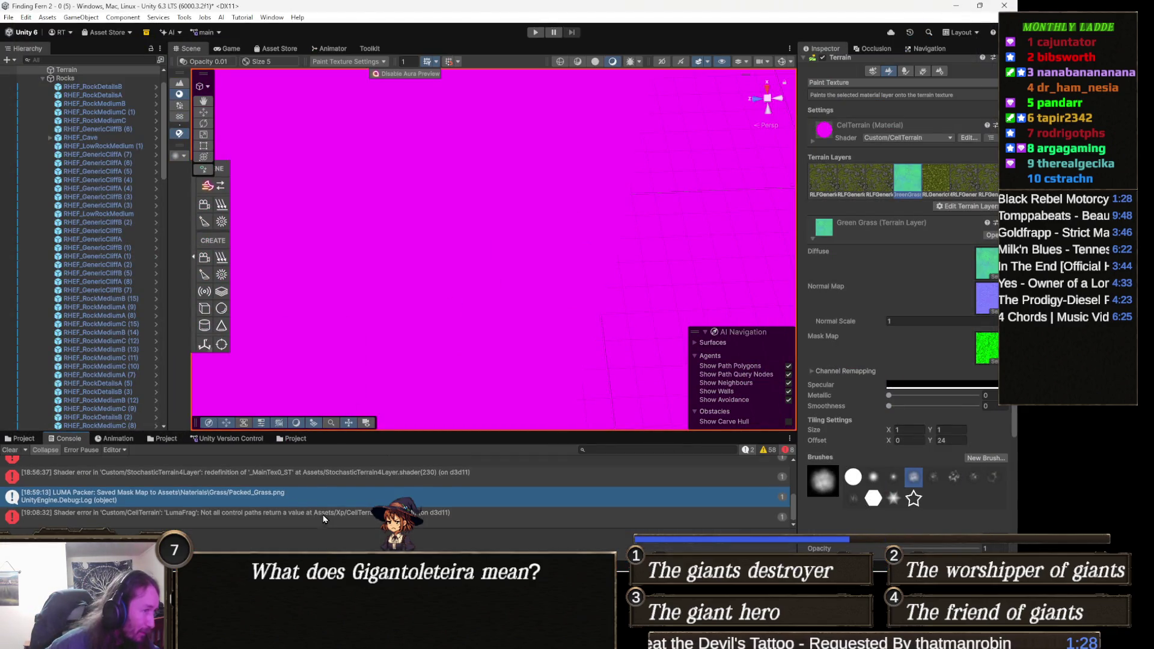
pyautogui.click(340, 518)
pyautogui.scroll(-3, 283, 544)
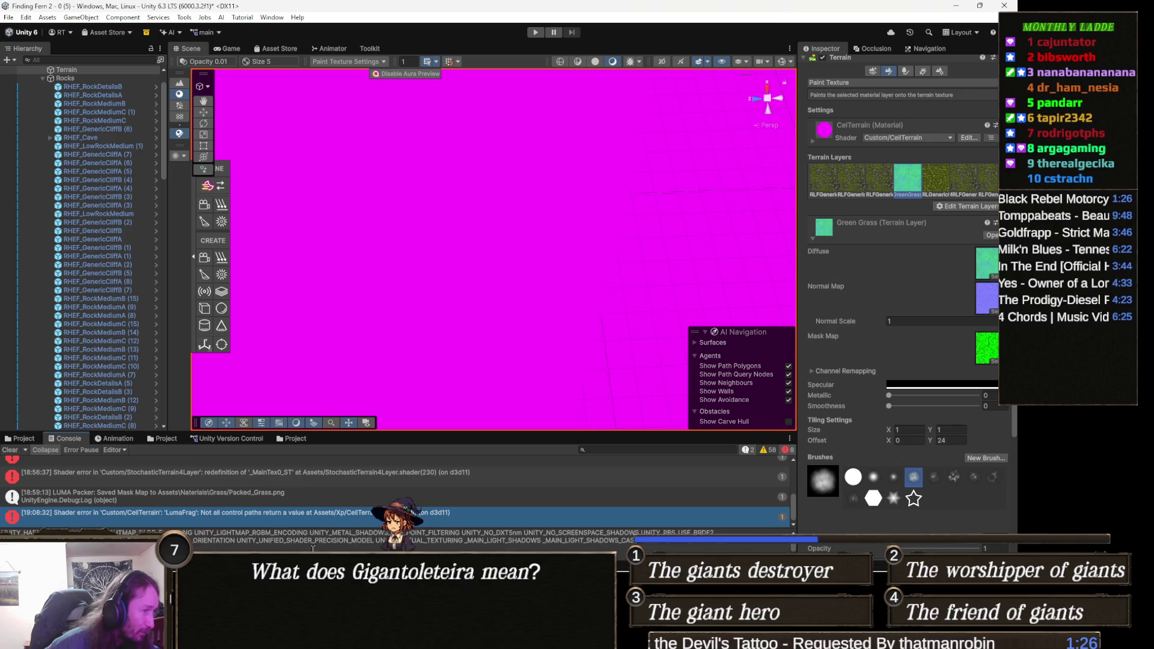
pyautogui.doubleClick(316, 512)
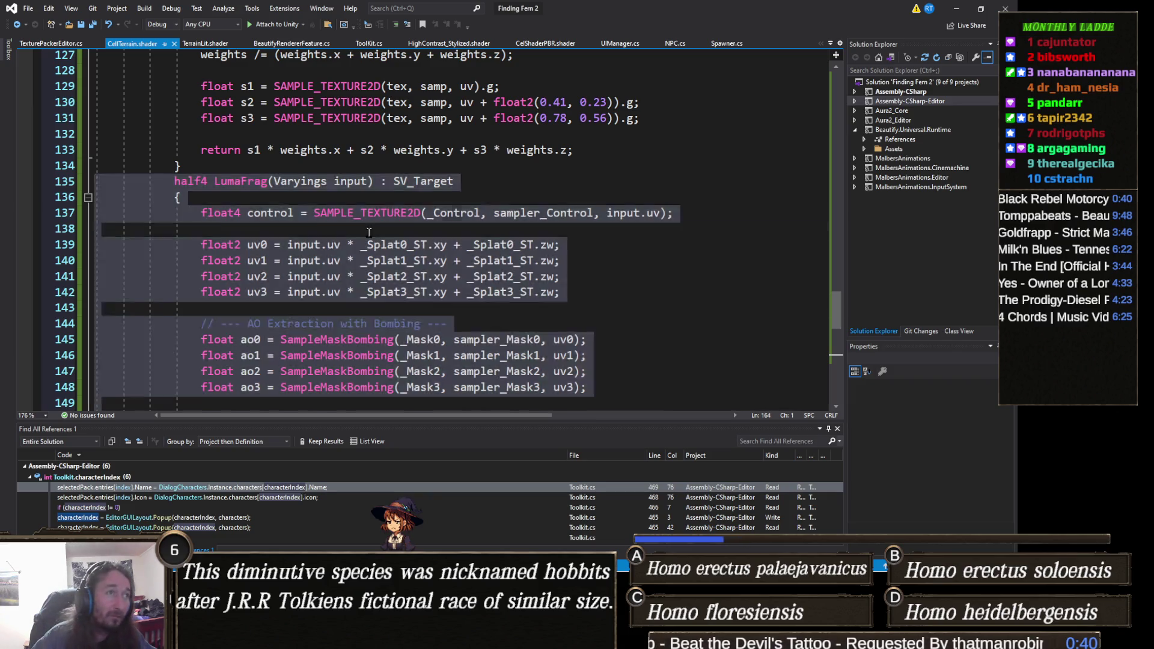
# Paste LumaFrag's lighting, fog and float4 return ending, then check the green terrain in Unity
pyautogui.hotkey('ctrl', 'shift', 'End')
pyautogui.hotkey('ctrl', 'v')
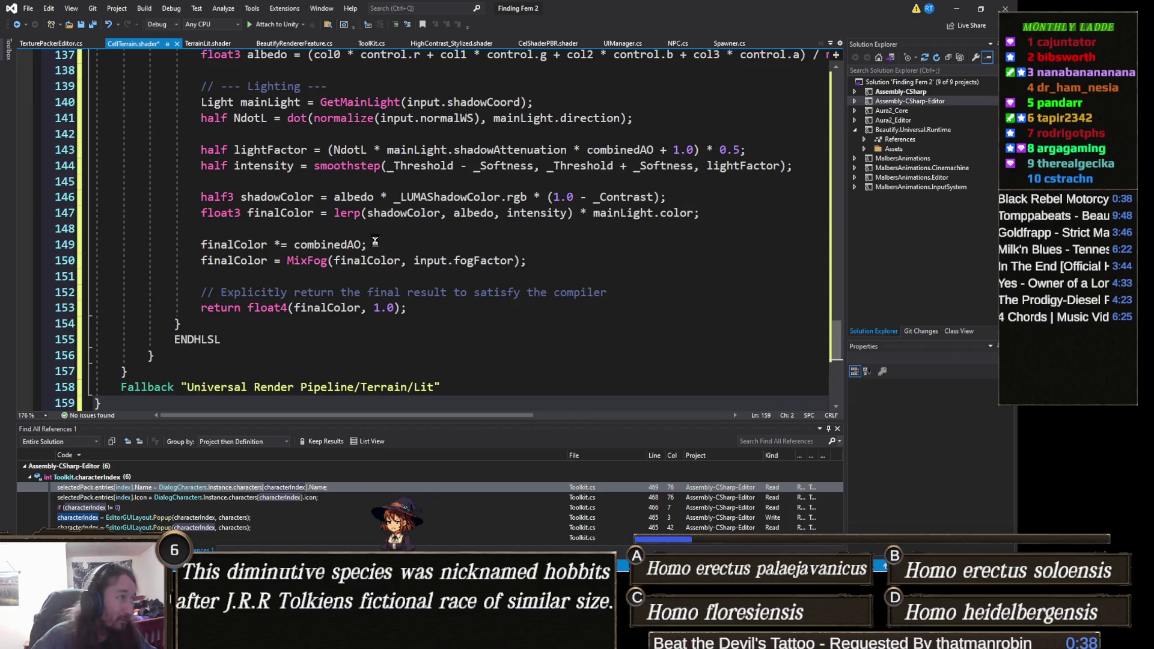
pyautogui.click(956, 9)
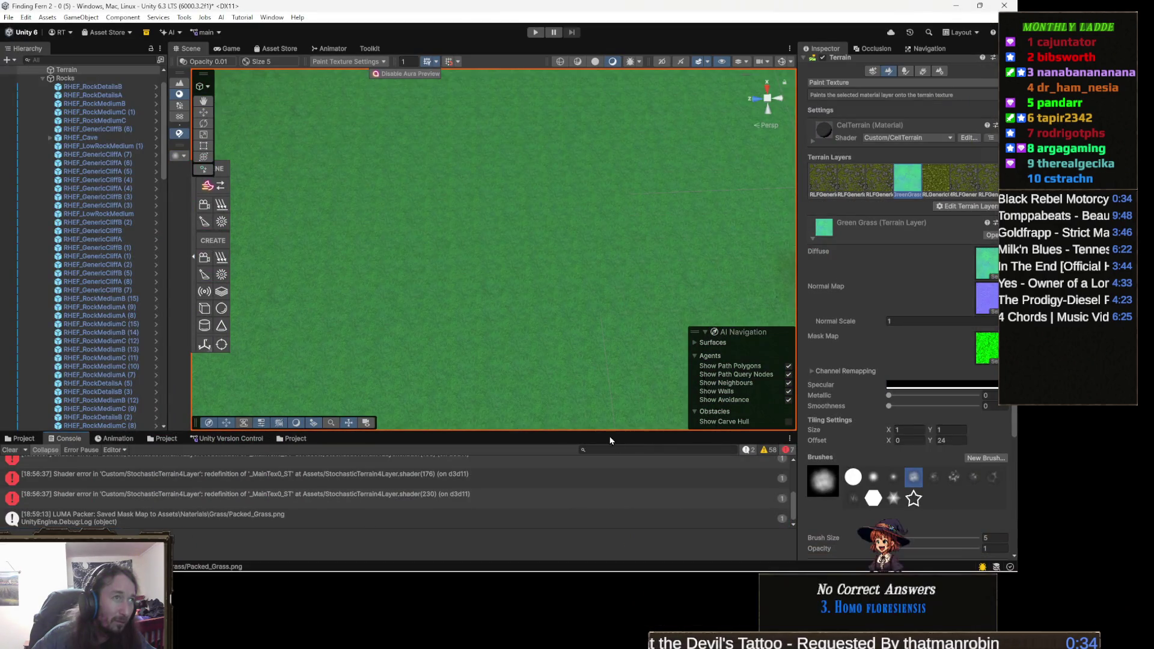
pyautogui.moveTo(691, 252)
pyautogui.mouseDown()
pyautogui.moveTo(788, 198)
pyautogui.moveTo(466, 182)
pyautogui.moveTo(310, 211)
pyautogui.mouseUp()
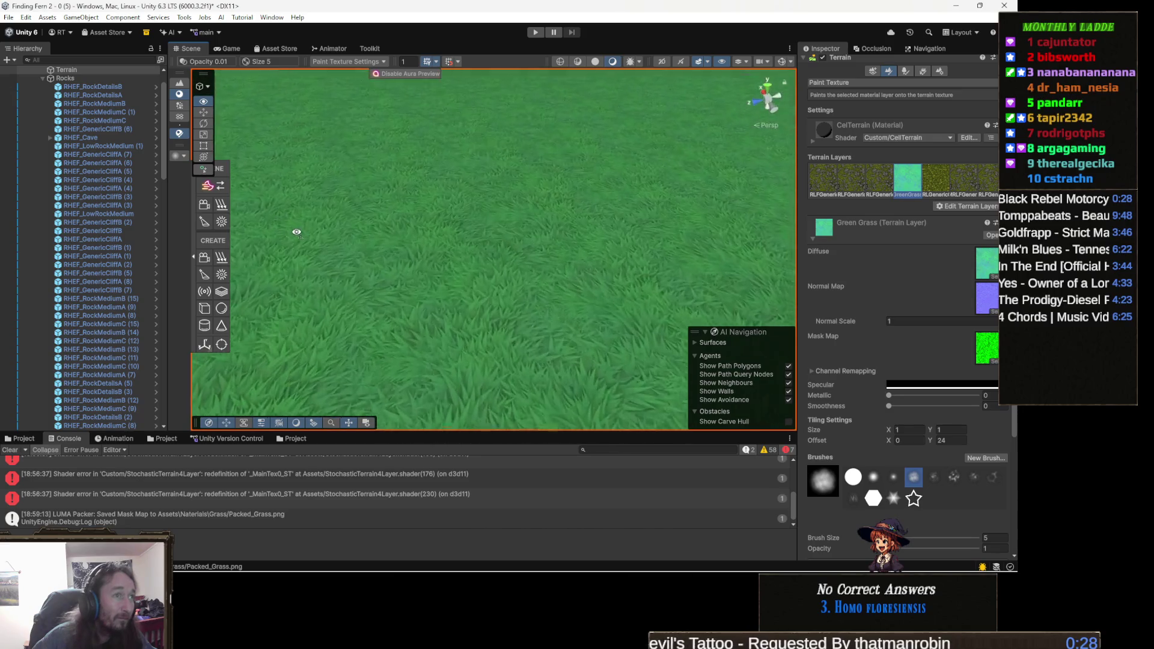
# Select the RLFGeneric rock grass layer and paint it over the bare black terrain edge
pyautogui.moveTo(295, 233)
pyautogui.mouseDown()
pyautogui.moveTo(314, 322)
pyautogui.moveTo(286, 358)
pyautogui.moveTo(257, 335)
pyautogui.moveTo(286, 265)
pyautogui.moveTo(493, 288)
pyautogui.moveTo(282, 277)
pyautogui.mouseUp()
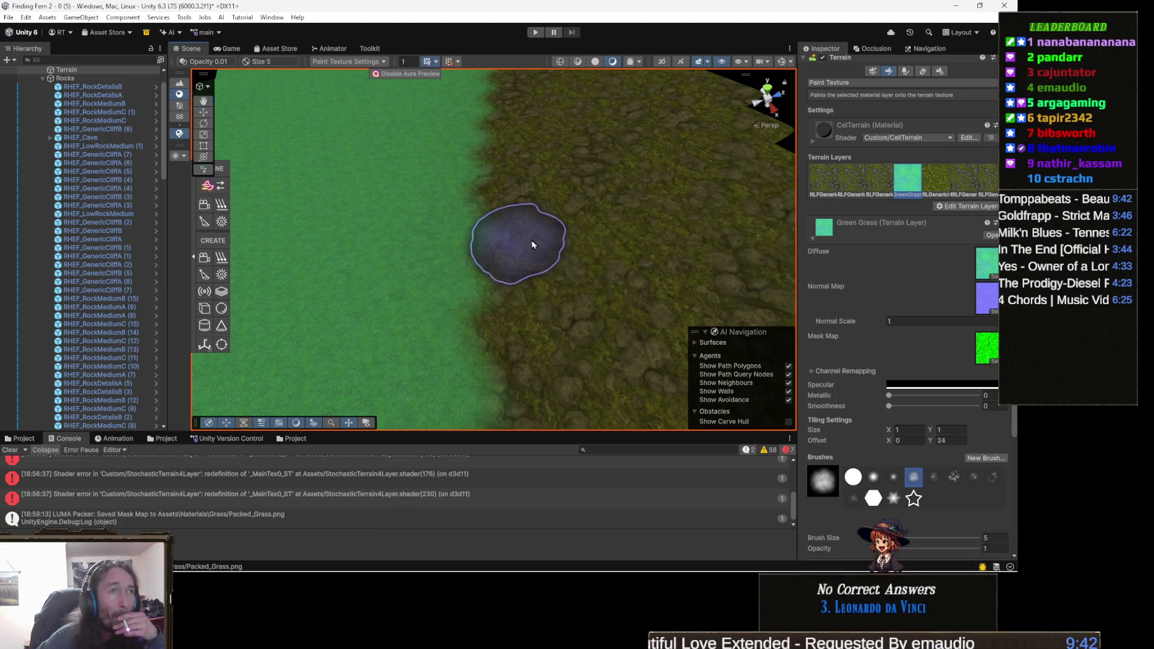
pyautogui.moveTo(531, 240); pyautogui.dragTo(651, 207)
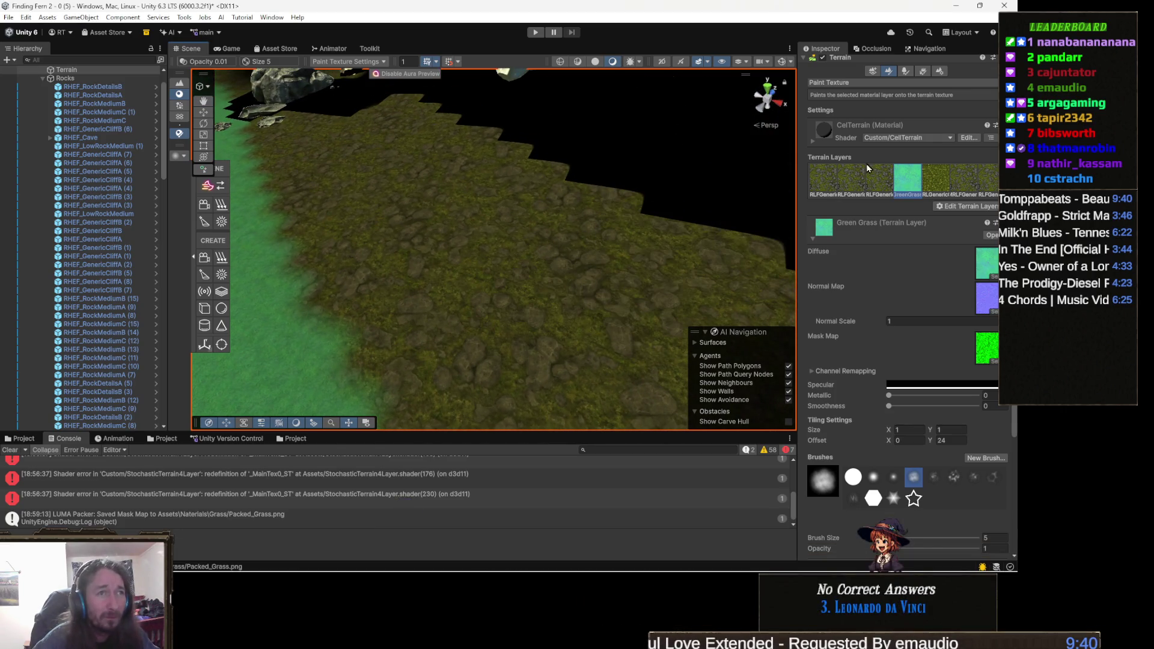
pyautogui.click(877, 179)
pyautogui.moveTo(607, 227)
pyautogui.mouseDown()
pyautogui.moveTo(674, 194)
pyautogui.moveTo(572, 149)
pyautogui.moveTo(716, 181)
pyautogui.moveTo(619, 239)
pyautogui.moveTo(595, 180)
pyautogui.moveTo(564, 164)
pyautogui.moveTo(523, 195)
pyautogui.moveTo(531, 216)
pyautogui.moveTo(570, 227)
pyautogui.moveTo(585, 275)
pyautogui.moveTo(665, 297)
pyautogui.moveTo(587, 296)
pyautogui.moveTo(600, 283)
pyautogui.moveTo(679, 280)
pyautogui.moveTo(575, 232)
pyautogui.mouseUp()
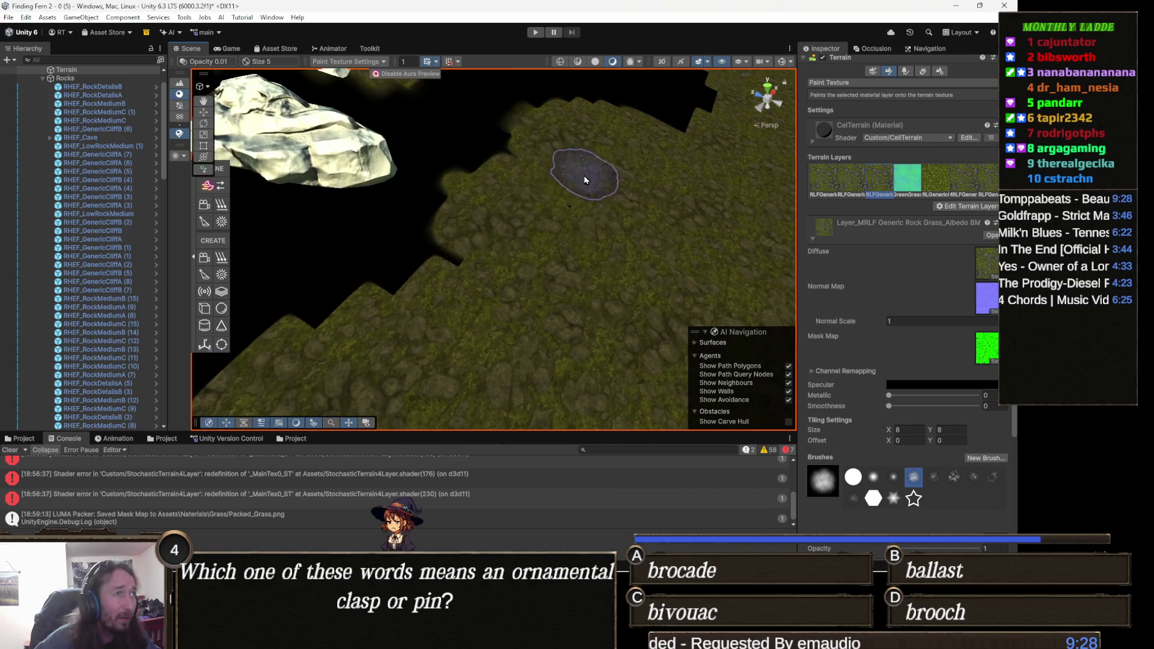
pyautogui.moveTo(469, 208)
pyautogui.mouseDown()
pyautogui.moveTo(535, 234)
pyautogui.moveTo(351, 296)
pyautogui.moveTo(350, 311)
pyautogui.moveTo(591, 317)
pyautogui.moveTo(546, 271)
pyautogui.moveTo(490, 278)
pyautogui.moveTo(214, 243)
pyautogui.moveTo(409, 229)
pyautogui.moveTo(371, 253)
pyautogui.moveTo(356, 298)
pyautogui.moveTo(318, 131)
pyautogui.moveTo(243, 179)
pyautogui.moveTo(243, 264)
pyautogui.mouseUp()
pyautogui.scroll(10, 492, 278)
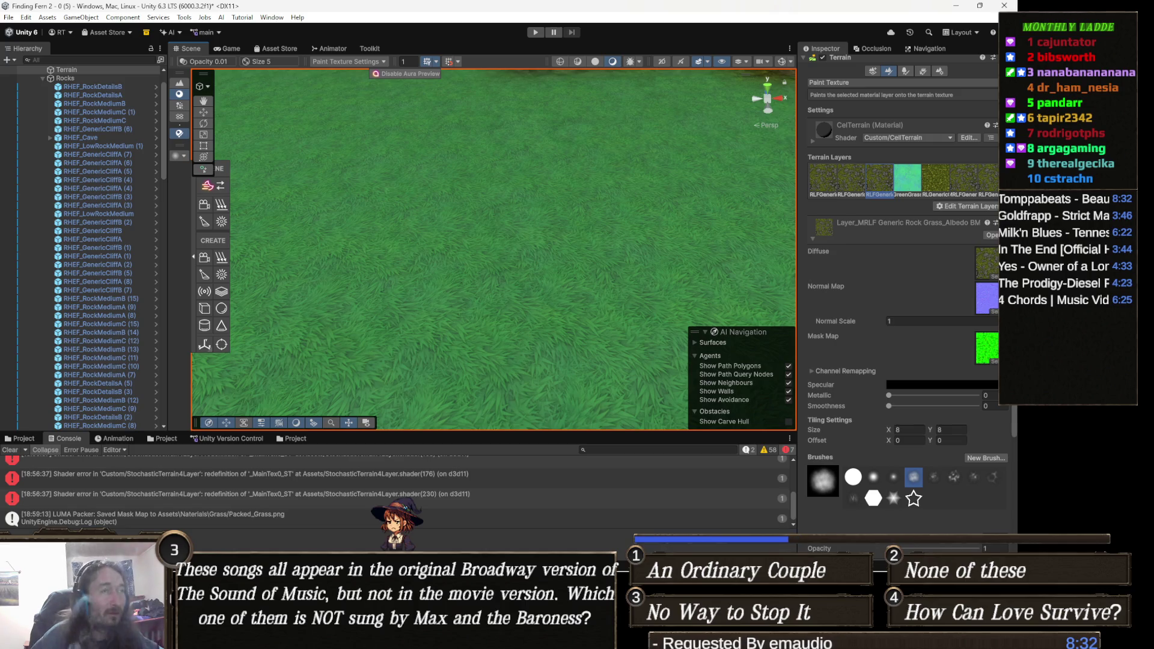
pyautogui.scroll(-5, 515, 185)
# Paint another rock patch onto the grass, then switch the bottom panel from Console to Project
pyautogui.moveTo(515, 185)
pyautogui.mouseDown()
pyautogui.moveTo(334, 134)
pyautogui.moveTo(260, 165)
pyautogui.moveTo(309, 285)
pyautogui.moveTo(424, 284)
pyautogui.mouseUp()
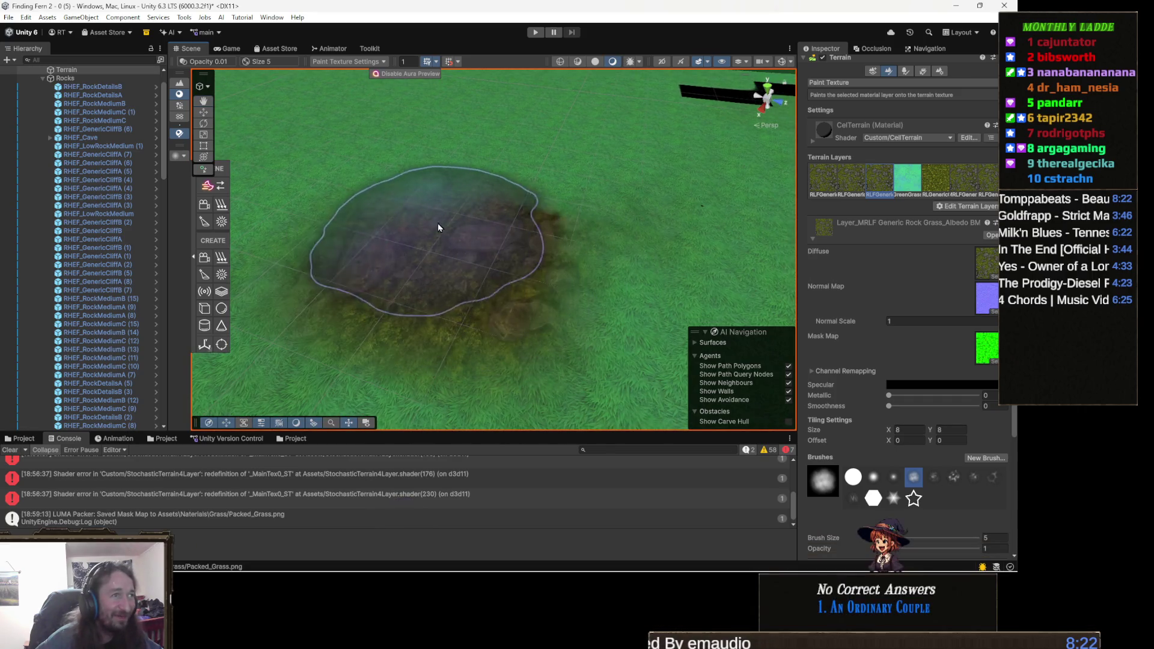
pyautogui.scroll(3, 438, 222)
pyautogui.moveTo(579, 290)
pyautogui.mouseDown()
pyautogui.moveTo(628, 146)
pyautogui.moveTo(463, 193)
pyautogui.mouseUp()
pyautogui.scroll(-3, 464, 193)
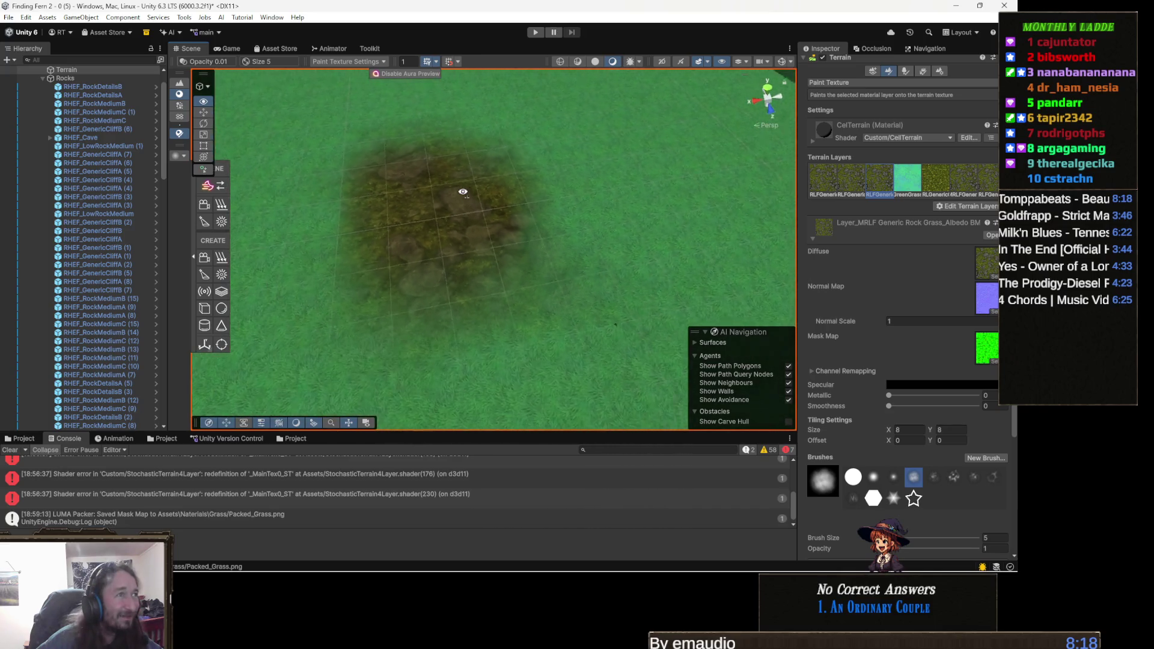
pyautogui.click(461, 191)
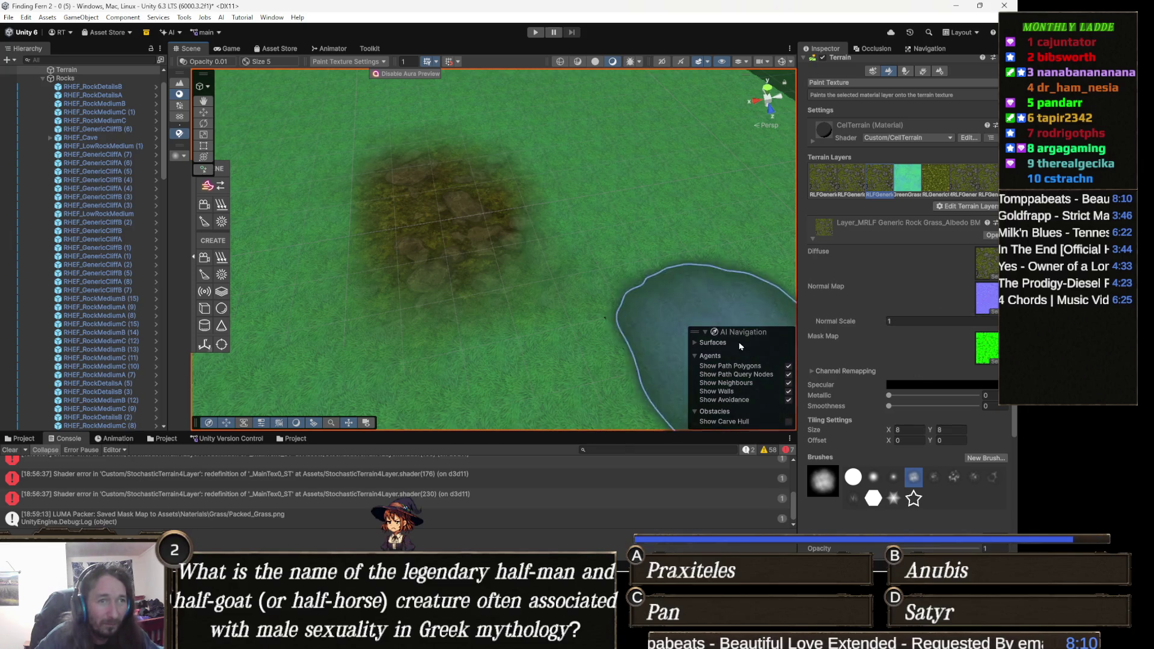
pyautogui.click(22, 438)
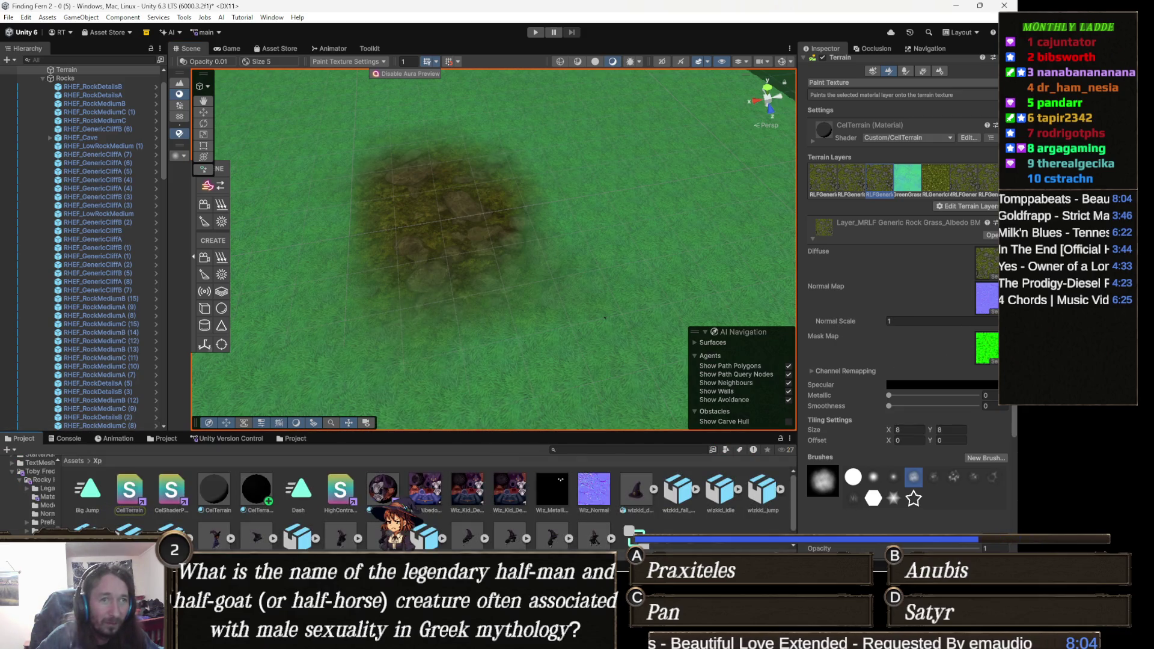
# Clear the Generic Rock Grass layer's Mask Map and reassign the Packed texture to it
pyautogui.click(993, 352)
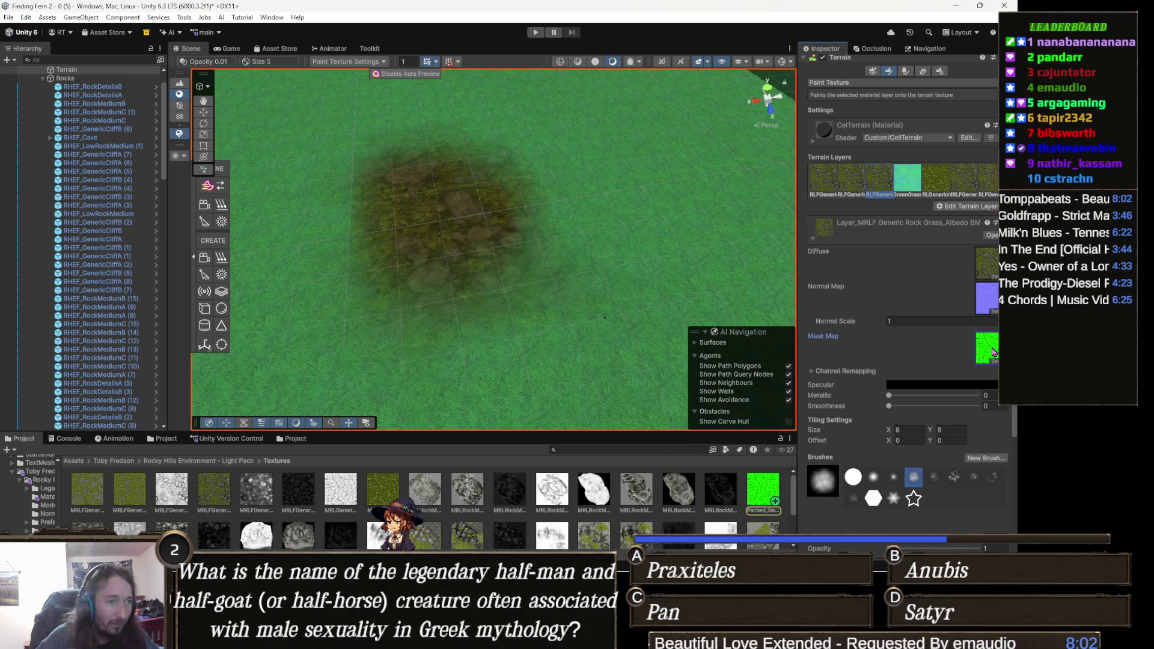
pyautogui.press('Delete')
pyautogui.moveTo(634, 344)
pyautogui.mouseDown()
pyautogui.moveTo(379, 327)
pyautogui.moveTo(425, 353)
pyautogui.moveTo(409, 368)
pyautogui.moveTo(353, 345)
pyautogui.moveTo(360, 337)
pyautogui.mouseUp()
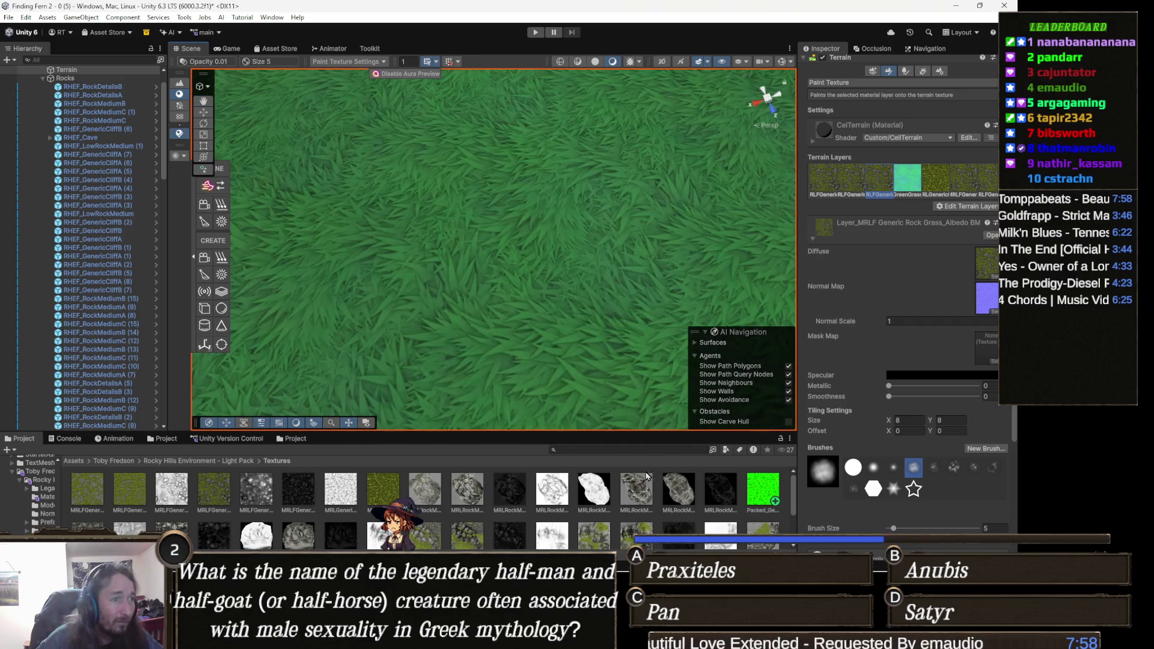
pyautogui.moveTo(760, 490); pyautogui.dragTo(988, 346)
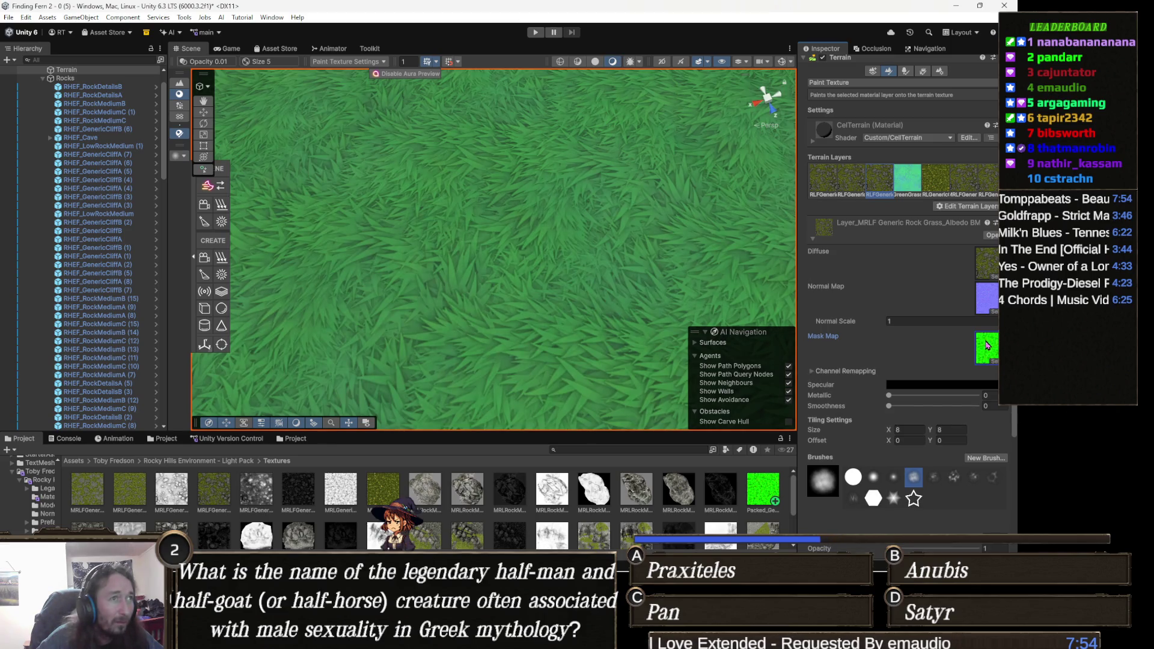
pyautogui.scroll(-10, 541, 198)
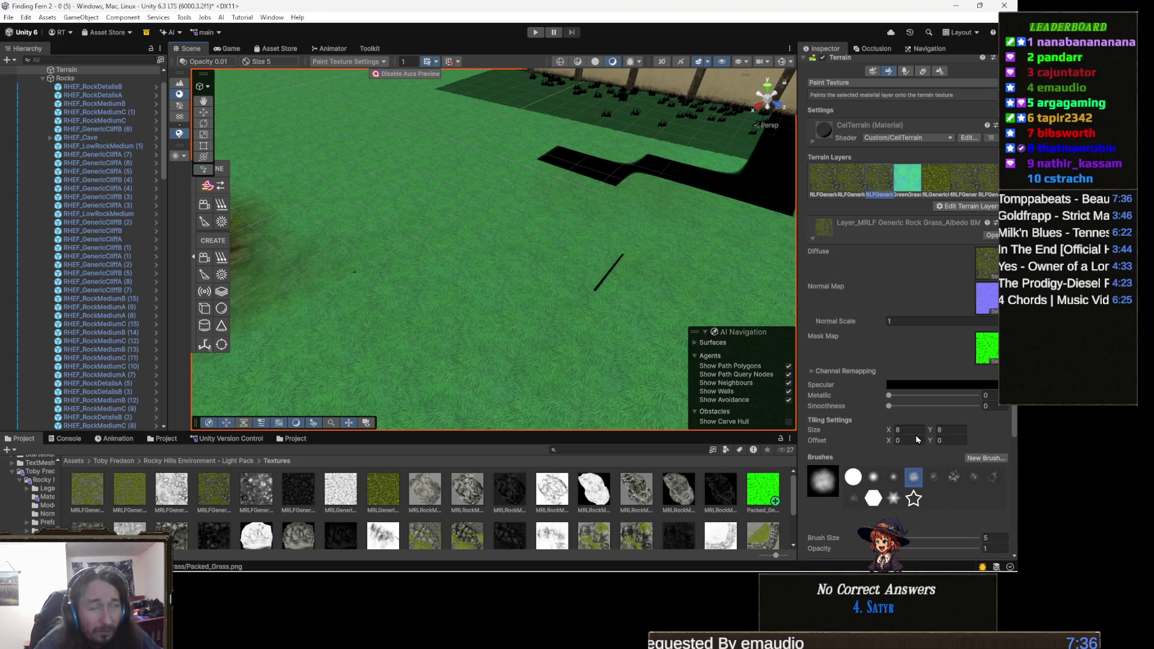
pyautogui.click(924, 176)
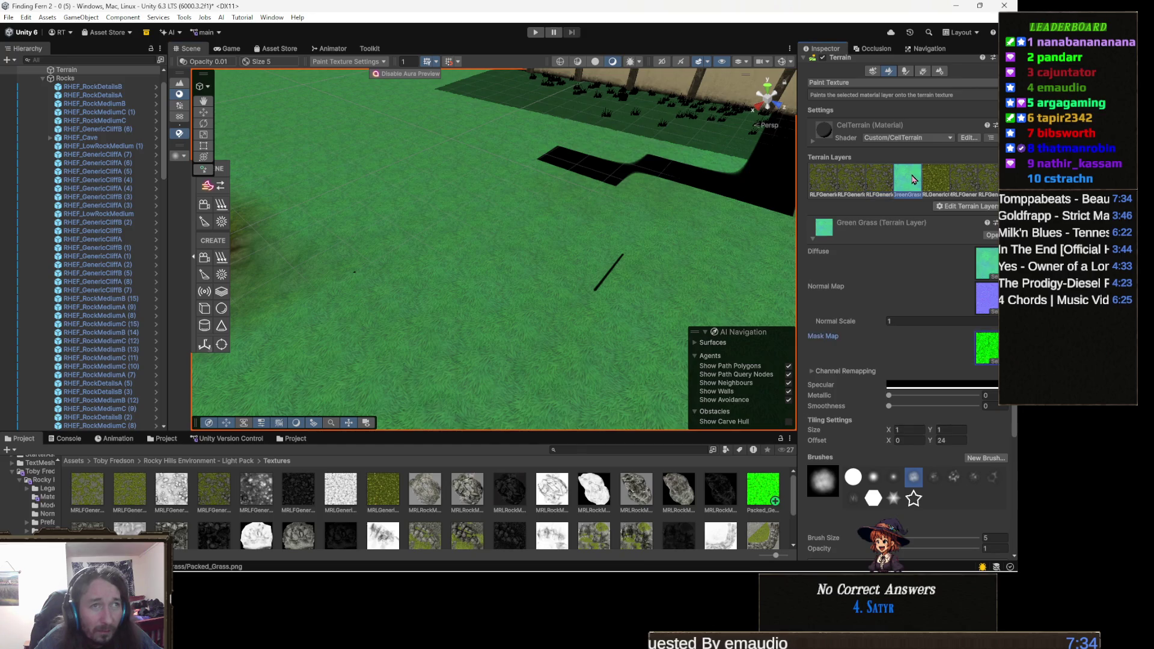
# Clear the Green Grass layer's Mask Map and drop Packed_Grass back into it
pyautogui.click(995, 354)
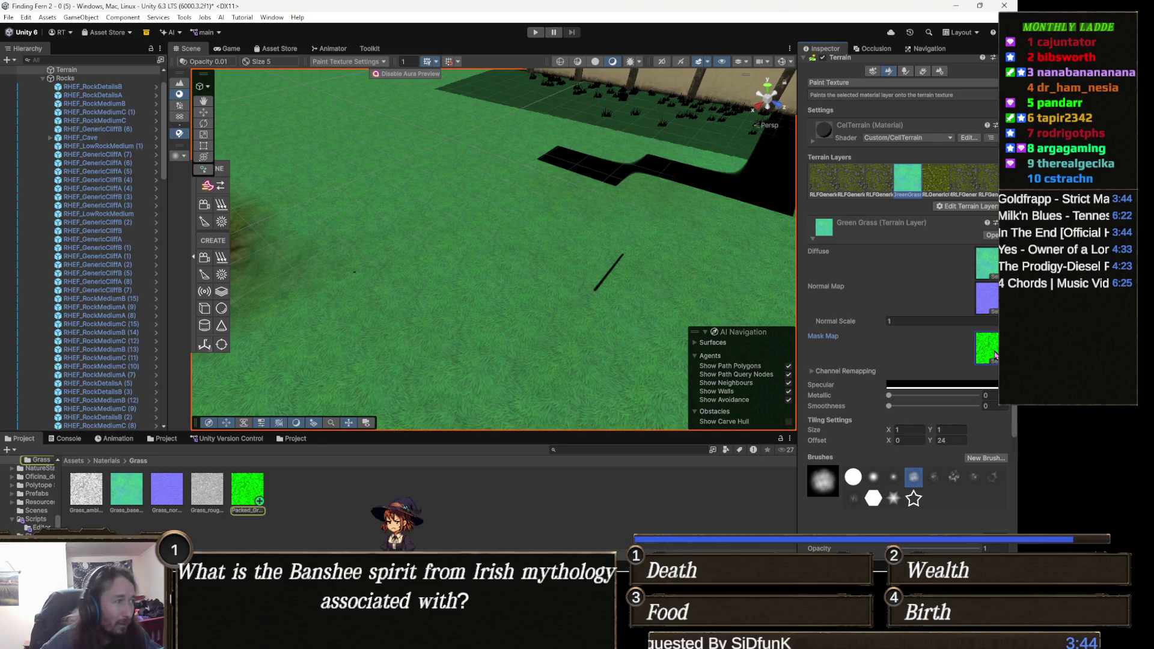
pyautogui.press('Delete')
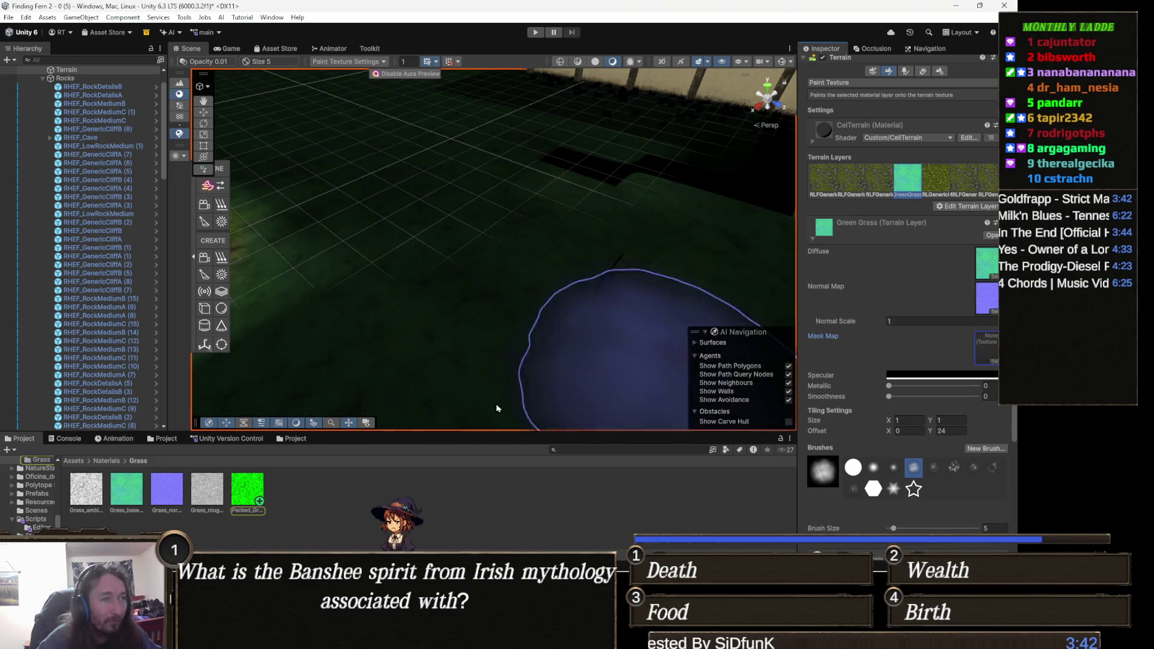
pyautogui.moveTo(247, 490); pyautogui.dragTo(992, 349)
pyautogui.moveTo(602, 288)
pyautogui.mouseDown()
pyautogui.moveTo(371, 287)
pyautogui.moveTo(382, 265)
pyautogui.moveTo(541, 228)
pyautogui.moveTo(631, 186)
pyautogui.moveTo(607, 216)
pyautogui.mouseUp()
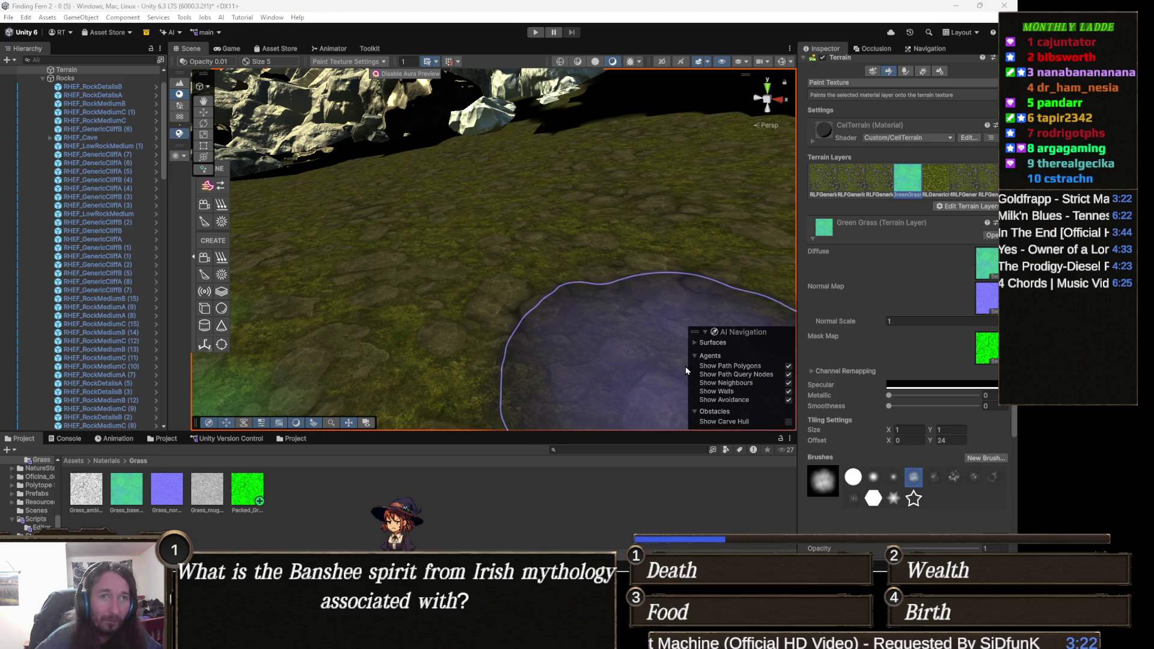
pyautogui.moveTo(489, 291)
pyautogui.mouseDown()
pyautogui.moveTo(513, 240)
pyautogui.moveTo(486, 259)
pyautogui.moveTo(557, 288)
pyautogui.moveTo(549, 298)
pyautogui.mouseUp()
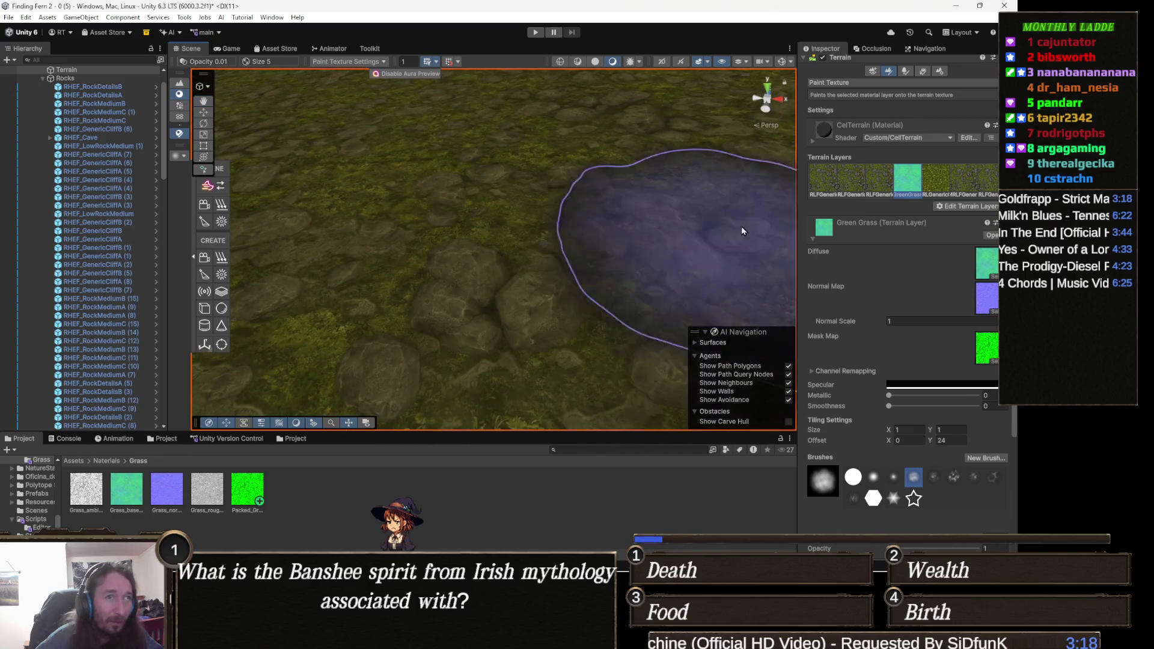
pyautogui.click(881, 184)
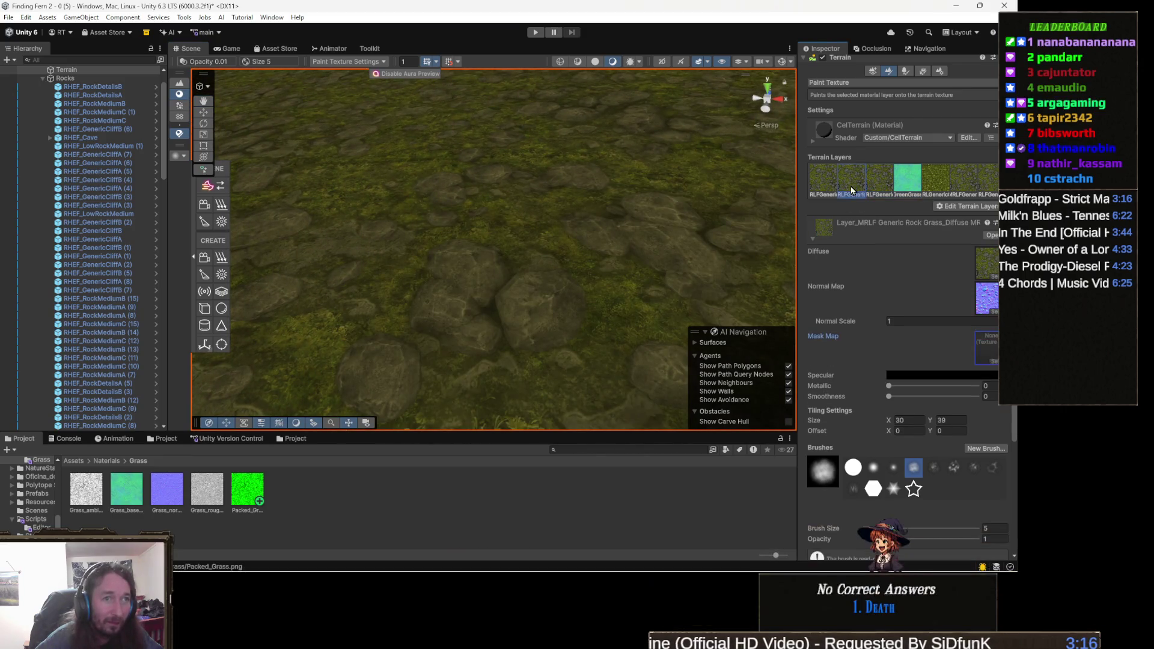
# Empty the Rock Grass layer's Mask Map and set it to Packed_Grass again, checking the terrain
pyautogui.click(993, 356)
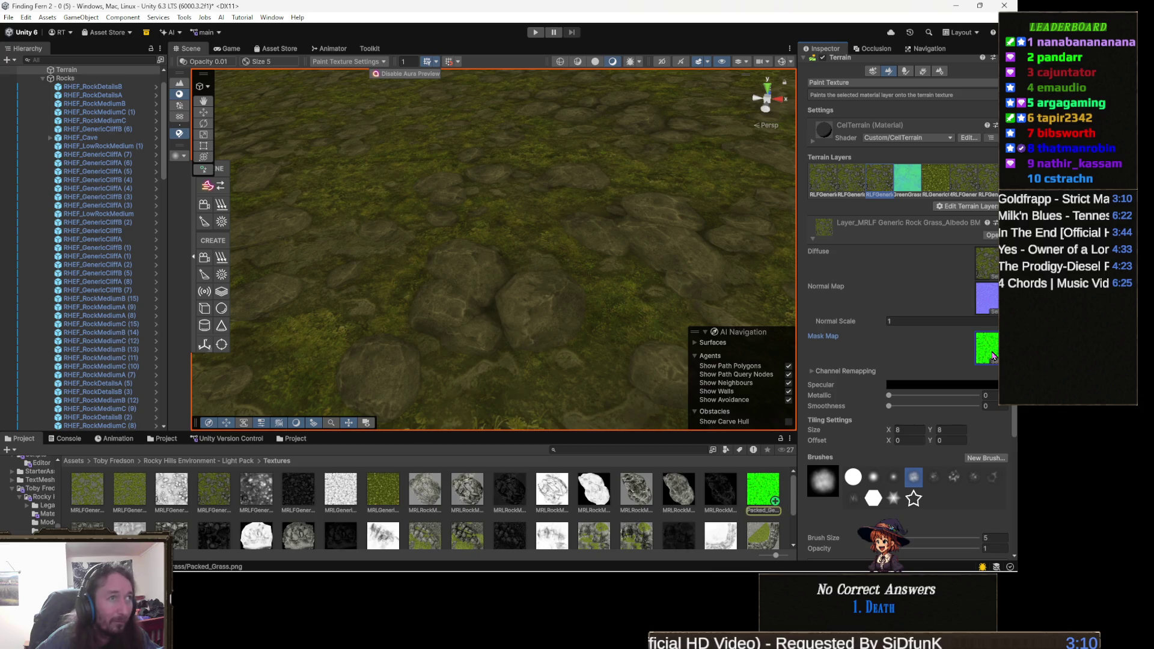
pyautogui.press('Delete')
pyautogui.moveTo(493, 240)
pyautogui.mouseDown()
pyautogui.moveTo(554, 216)
pyautogui.moveTo(361, 216)
pyautogui.mouseUp()
pyautogui.moveTo(572, 324); pyautogui.dragTo(559, 286)
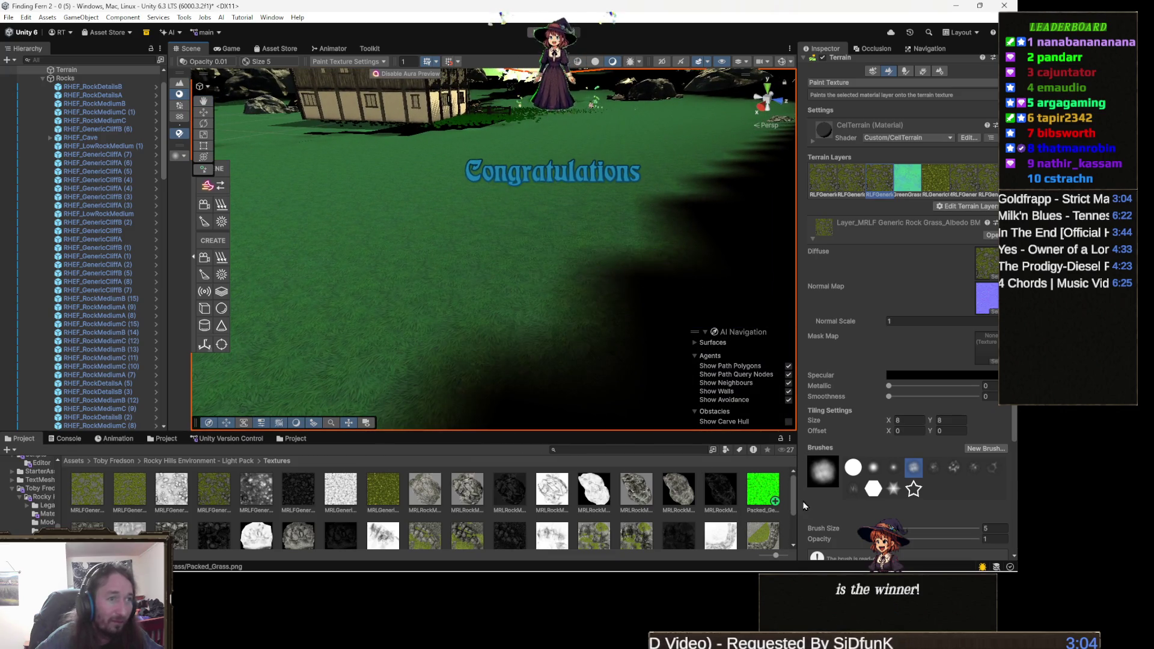
pyautogui.moveTo(764, 490)
pyautogui.mouseDown()
pyautogui.moveTo(968, 291)
pyautogui.moveTo(983, 360)
pyautogui.mouseUp()
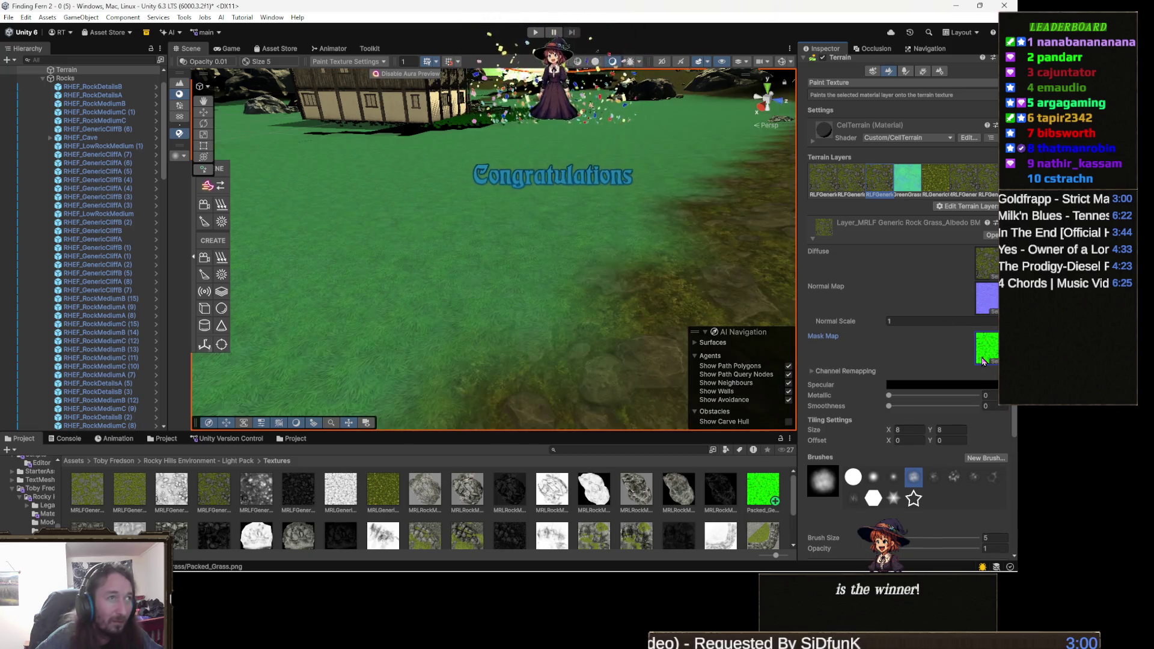
pyautogui.moveTo(623, 327)
pyautogui.mouseDown()
pyautogui.moveTo(660, 267)
pyautogui.moveTo(595, 258)
pyautogui.moveTo(341, 355)
pyautogui.moveTo(561, 323)
pyautogui.moveTo(453, 335)
pyautogui.moveTo(634, 288)
pyautogui.moveTo(531, 296)
pyautogui.moveTo(372, 260)
pyautogui.moveTo(373, 373)
pyautogui.mouseUp()
pyautogui.moveTo(651, 334)
pyautogui.mouseDown()
pyautogui.moveTo(611, 330)
pyautogui.moveTo(576, 271)
pyautogui.moveTo(496, 377)
pyautogui.moveTo(541, 317)
pyautogui.moveTo(373, 330)
pyautogui.moveTo(562, 327)
pyautogui.moveTo(628, 293)
pyautogui.mouseUp()
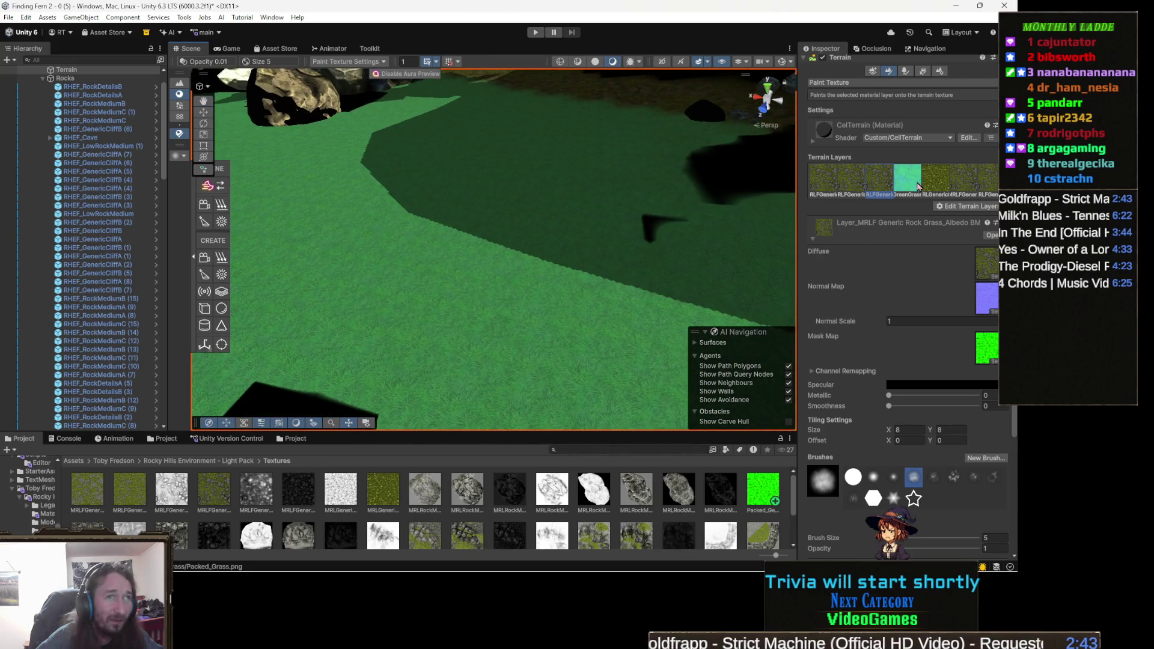
# Assign Packed_Grass as the Mask Map of the 30 × 39 Generic Rock Grass Diffuse layer
pyautogui.click(851, 180)
pyautogui.moveTo(590, 250)
pyautogui.mouseDown()
pyautogui.moveTo(533, 258)
pyautogui.moveTo(605, 288)
pyautogui.moveTo(630, 249)
pyautogui.moveTo(451, 283)
pyautogui.moveTo(412, 304)
pyautogui.mouseUp()
pyautogui.click(983, 268)
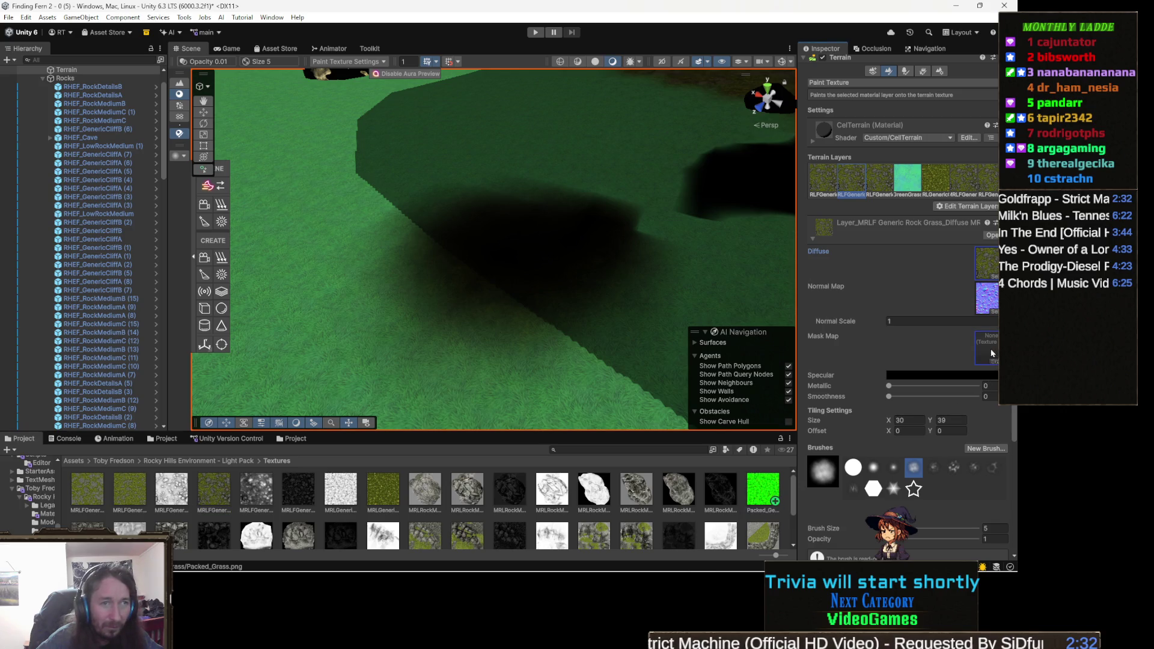
pyautogui.moveTo(991, 355); pyautogui.dragTo(991, 356)
# Orbit around to inspect the rock-grass patches, then exit texture painting with W
pyautogui.moveTo(610, 247); pyautogui.dragTo(644, 324)
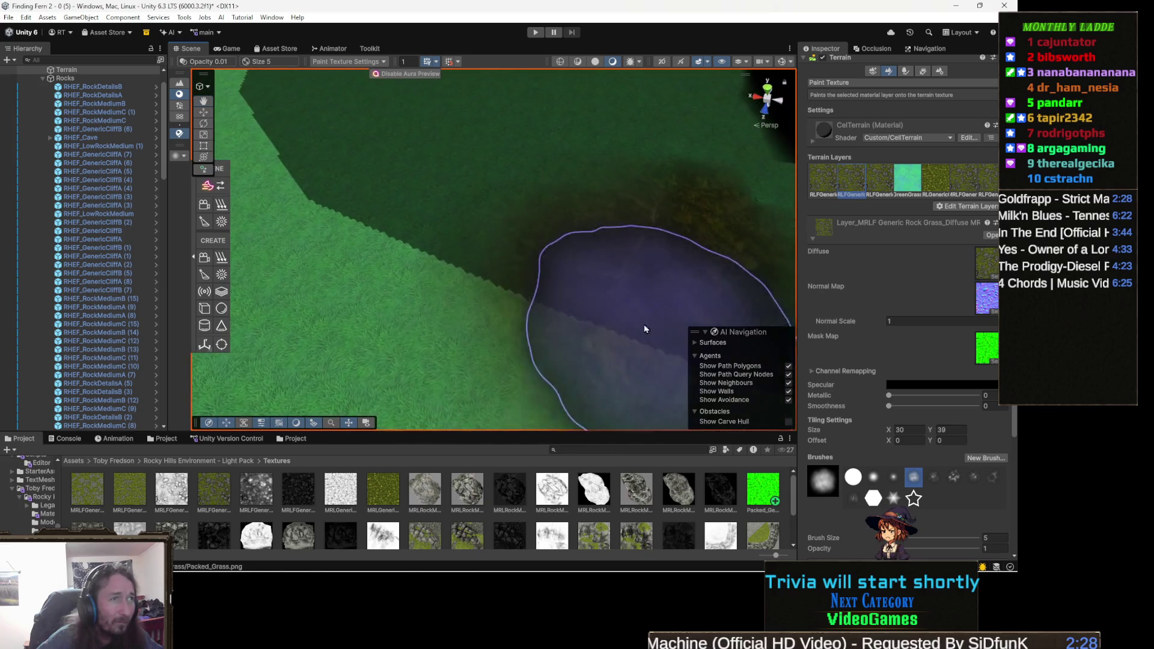
pyautogui.scroll(-3, 394, 217)
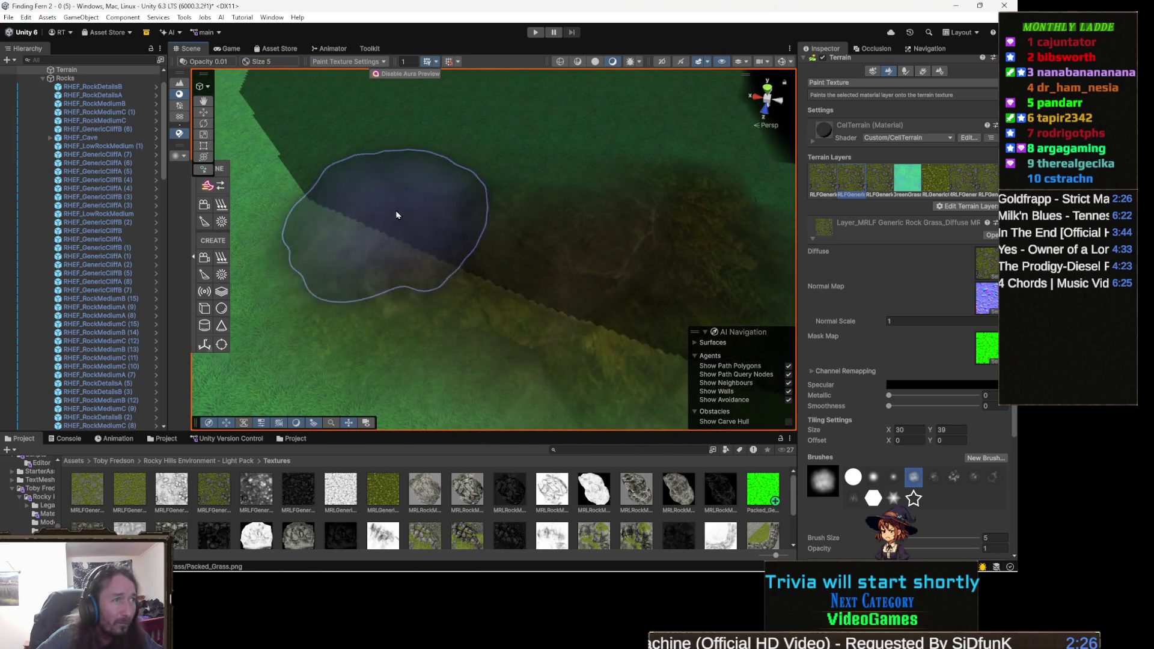
pyautogui.moveTo(569, 198)
pyautogui.mouseDown()
pyautogui.moveTo(604, 226)
pyautogui.moveTo(453, 299)
pyautogui.mouseUp()
pyautogui.moveTo(425, 247)
pyautogui.mouseDown()
pyautogui.moveTo(649, 203)
pyautogui.moveTo(673, 241)
pyautogui.mouseUp()
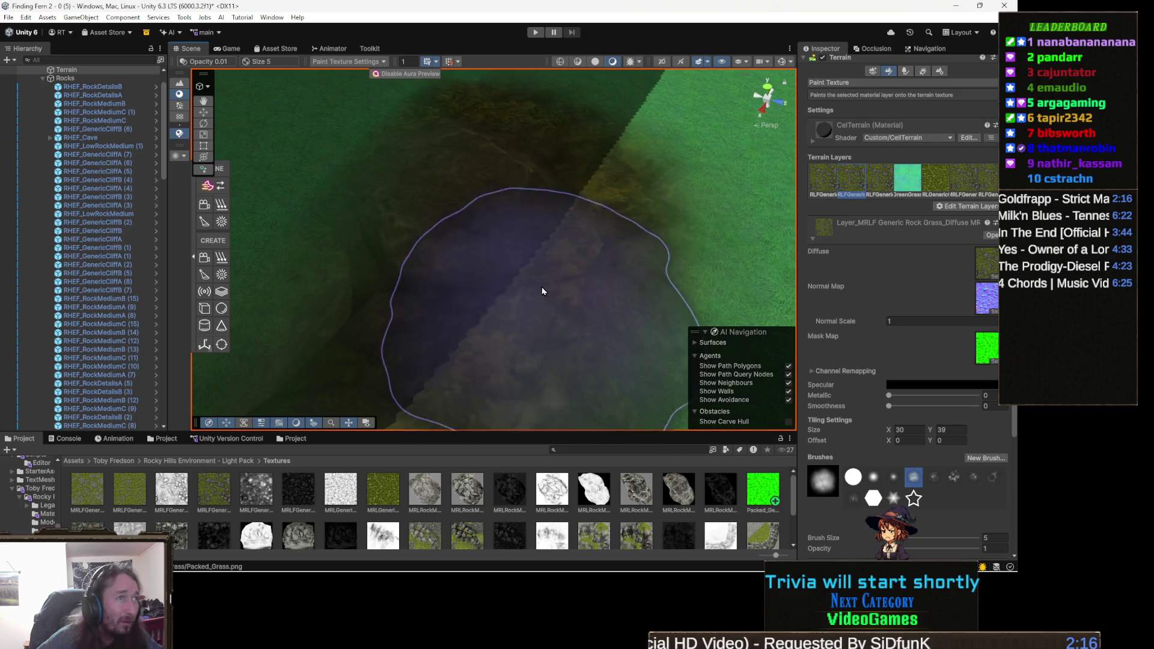
pyautogui.moveTo(479, 214)
pyautogui.mouseDown()
pyautogui.moveTo(449, 348)
pyautogui.moveTo(584, 358)
pyautogui.moveTo(486, 281)
pyautogui.moveTo(420, 314)
pyautogui.moveTo(427, 331)
pyautogui.mouseUp()
pyautogui.press('w')
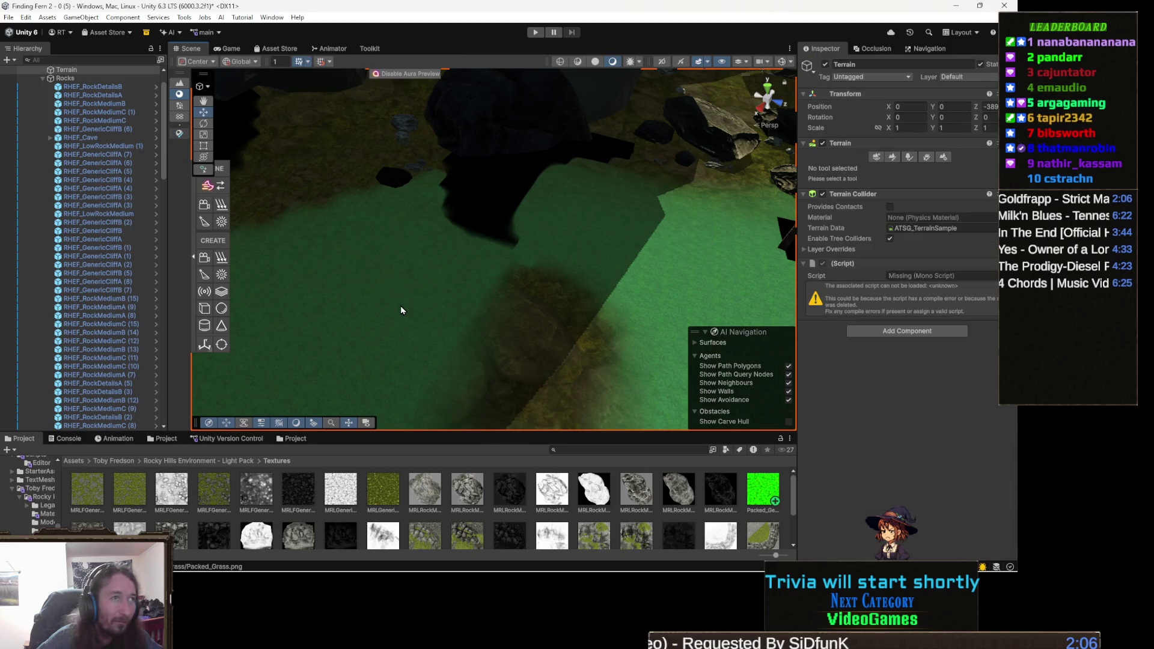
# Orbit and zoom the Scene view to inspect the large boulders on the green grass
pyautogui.moveTo(434, 312)
pyautogui.mouseDown()
pyautogui.moveTo(517, 301)
pyautogui.moveTo(349, 340)
pyautogui.moveTo(286, 312)
pyautogui.moveTo(451, 319)
pyautogui.moveTo(423, 323)
pyautogui.moveTo(477, 302)
pyautogui.moveTo(485, 343)
pyautogui.moveTo(475, 328)
pyautogui.moveTo(502, 318)
pyautogui.moveTo(626, 363)
pyautogui.mouseUp()
pyautogui.scroll(-5, 439, 245)
pyautogui.moveTo(544, 294)
pyautogui.mouseDown()
pyautogui.moveTo(512, 371)
pyautogui.moveTo(568, 358)
pyautogui.mouseUp()
pyautogui.scroll(10, 569, 359)
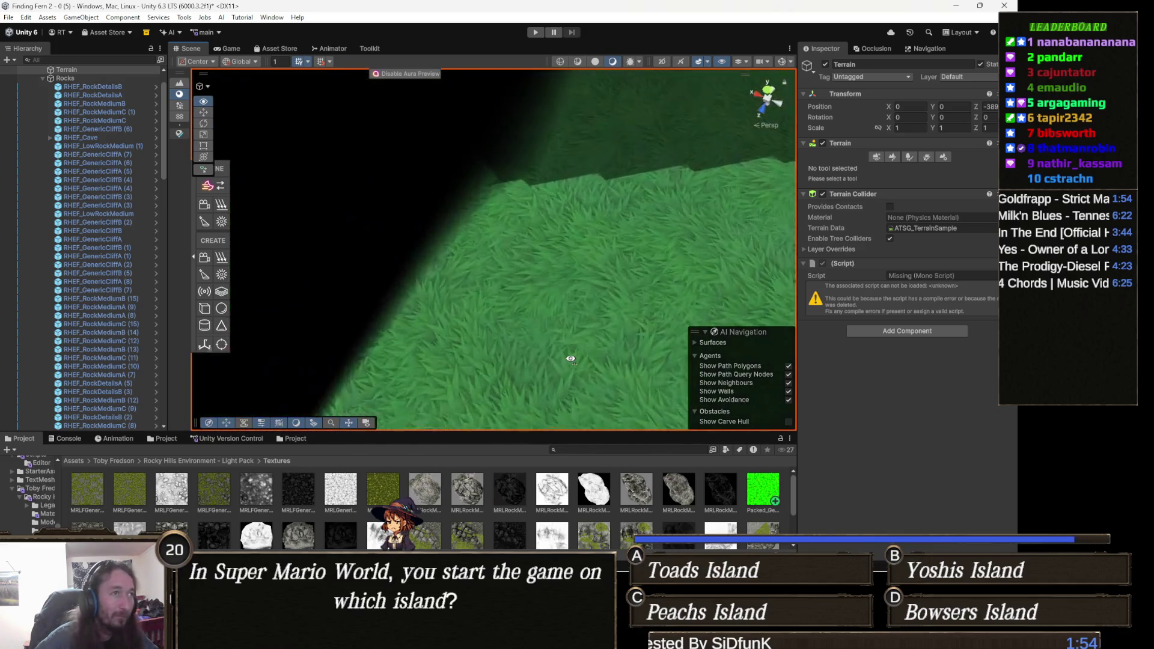
pyautogui.scroll(10, 568, 354)
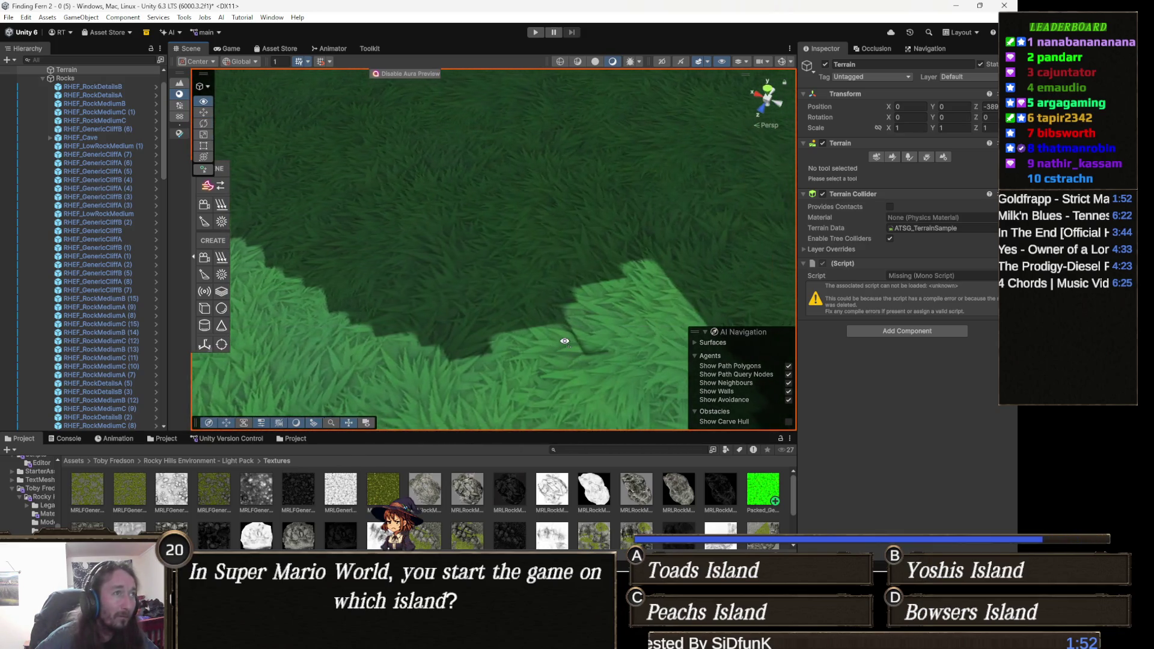
pyautogui.scroll(-15, 564, 342)
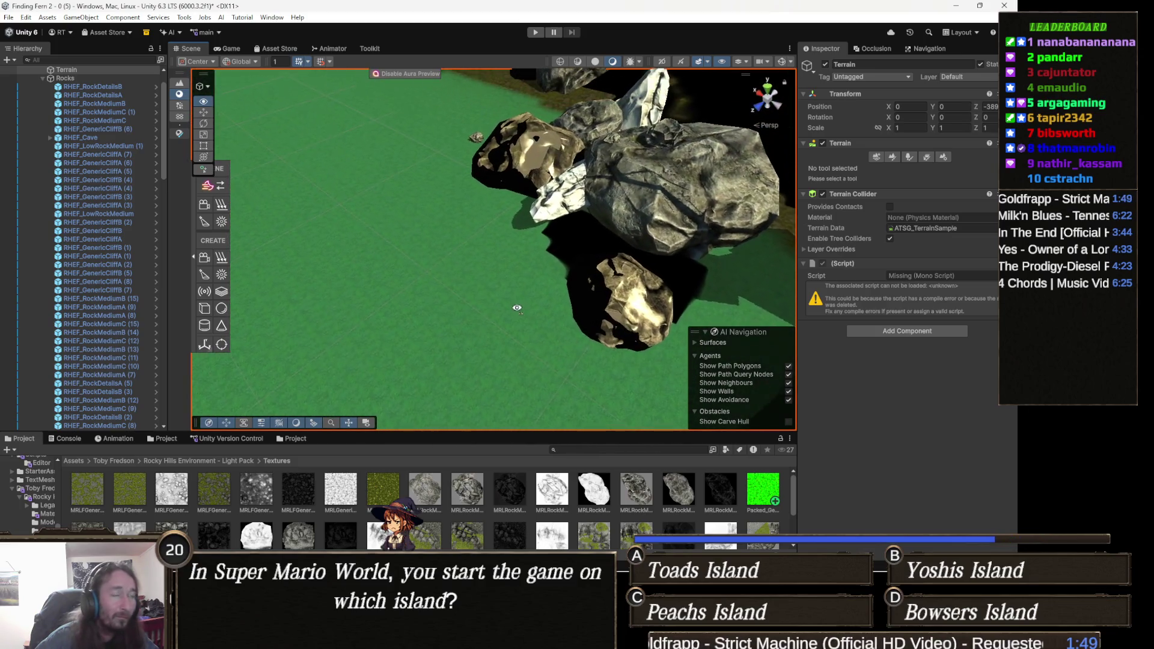
pyautogui.scroll(-2, 517, 309)
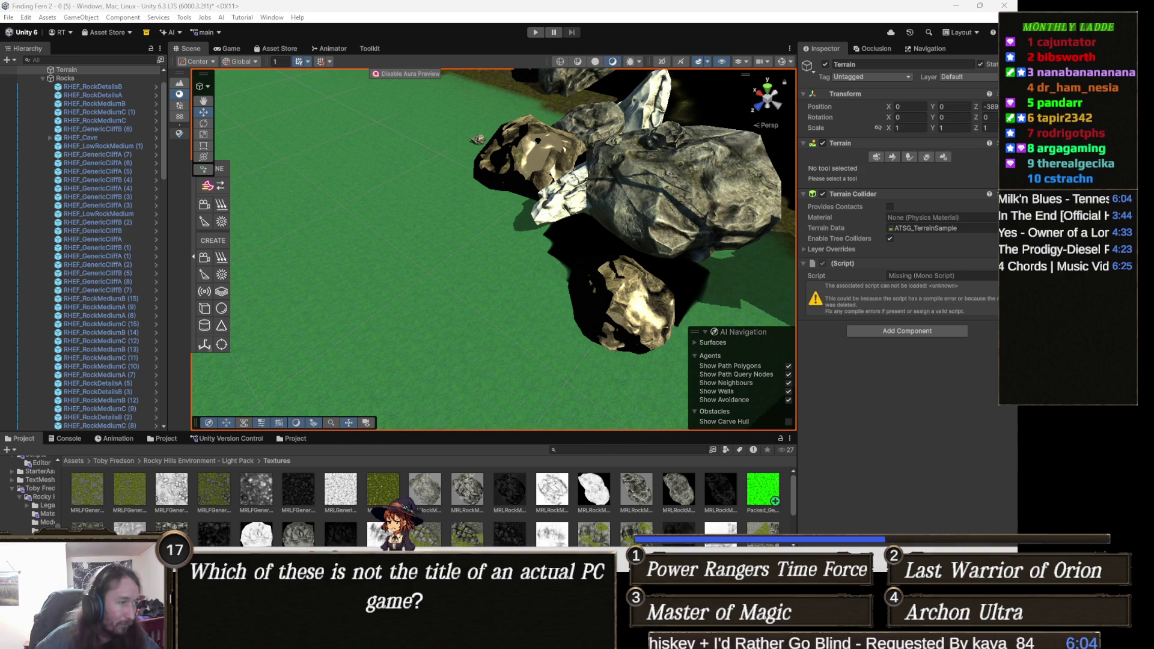
pyautogui.hotkey('alt', 'Tab')
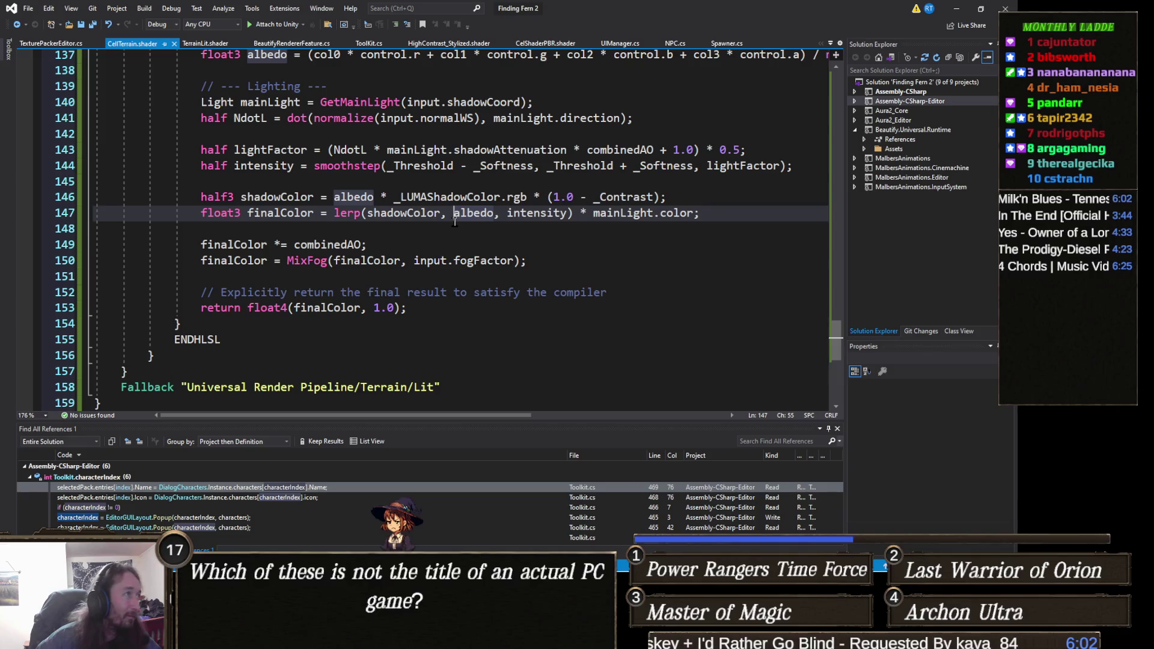
# Replace the entire contents of CellTerrain.shader with the new pasted shader code
pyautogui.hotkey('ctrl', 'a')
pyautogui.hotkey('ctrl', 'v')
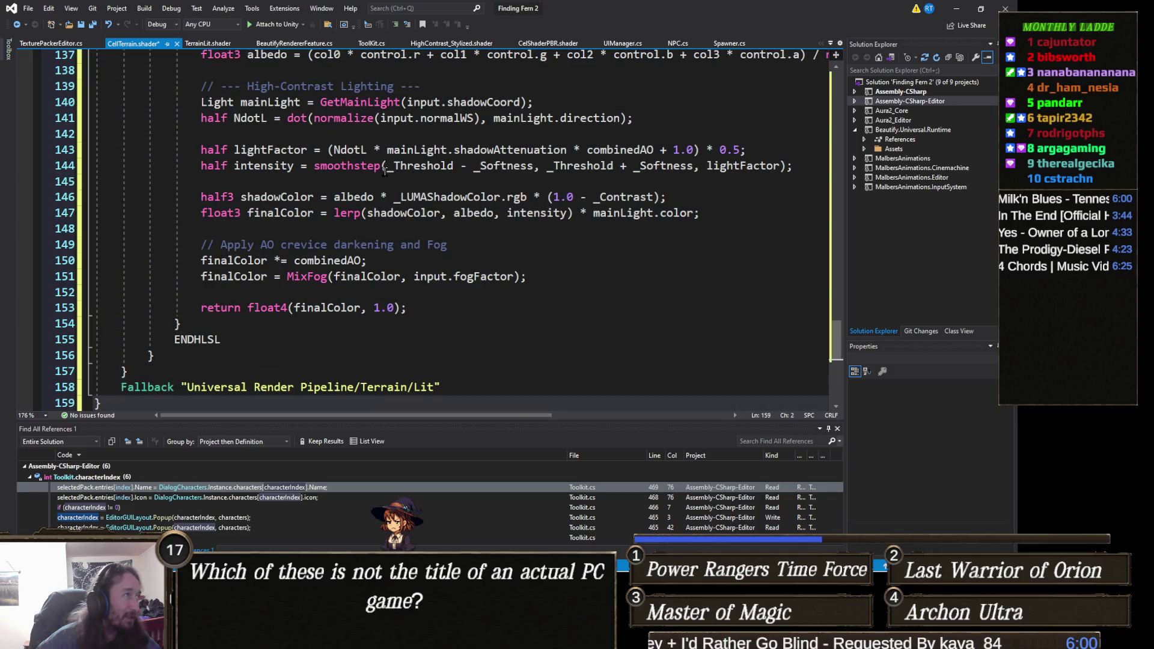
pyautogui.scroll(20, 325, 148)
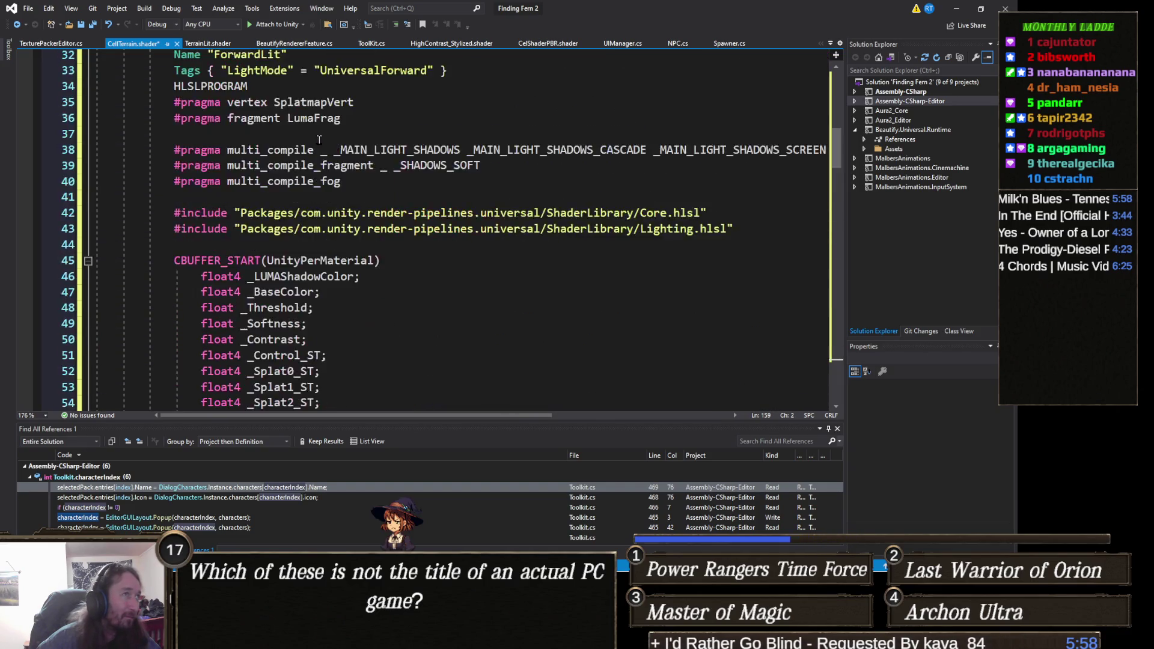
pyautogui.hotkey('ctrl', 's')
pyautogui.hotkey('ctrl', 'a')
pyautogui.scroll(20, 301, 126)
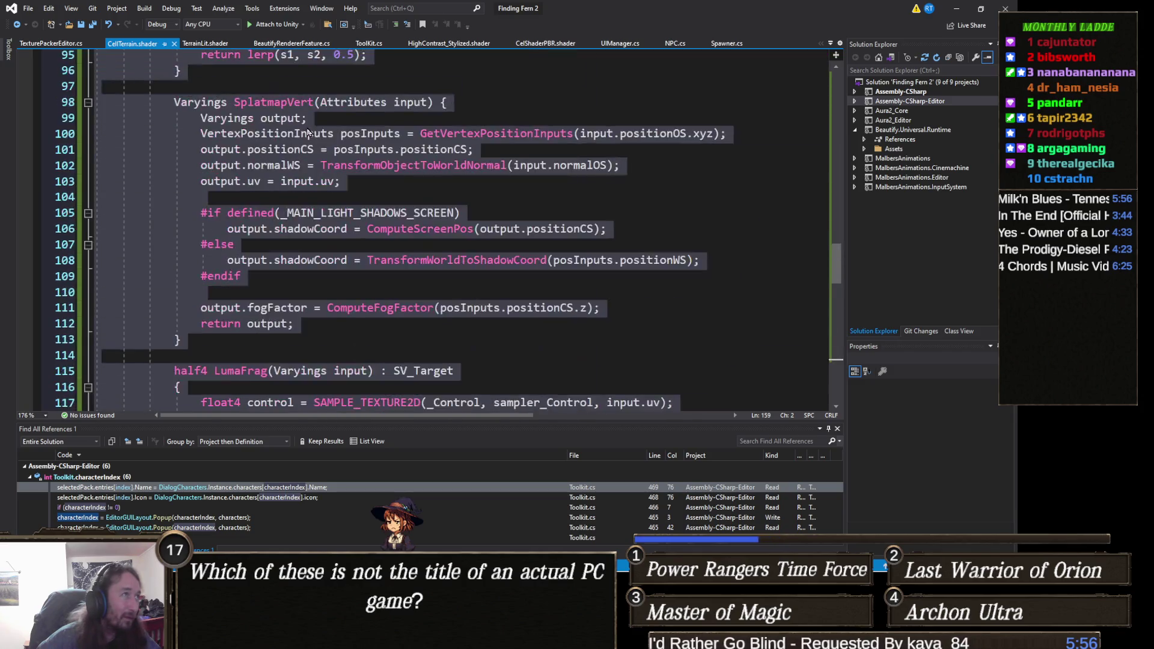
pyautogui.scroll(17, 298, 120)
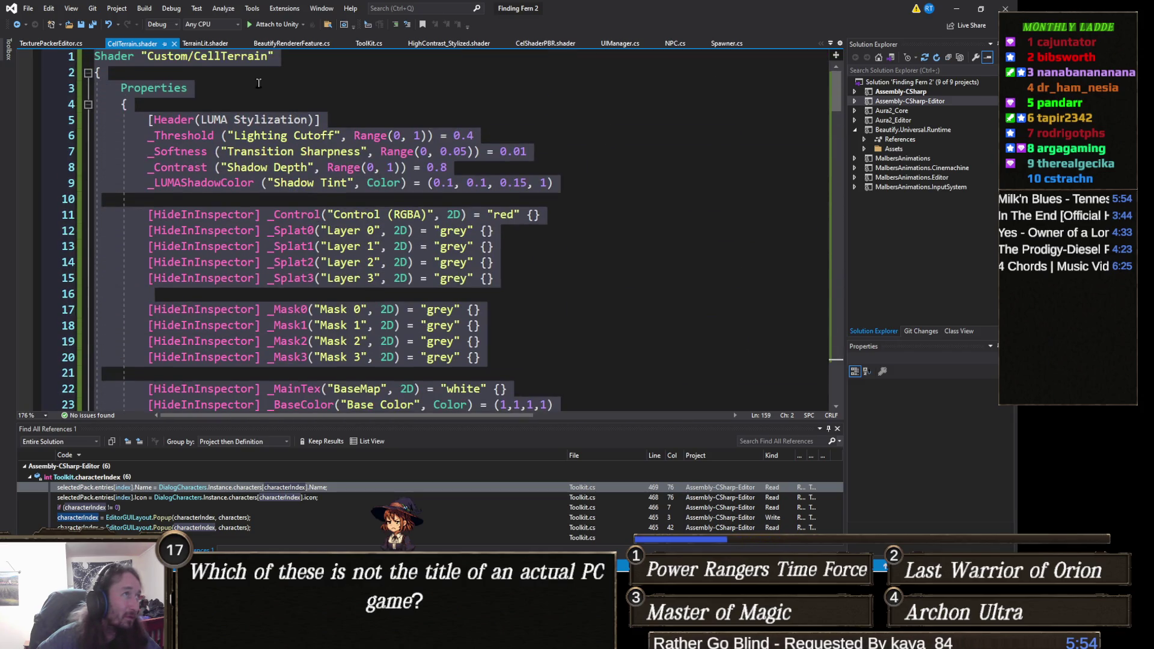
pyautogui.hotkey('ctrl', 'v')
pyautogui.scroll(20, 262, 77)
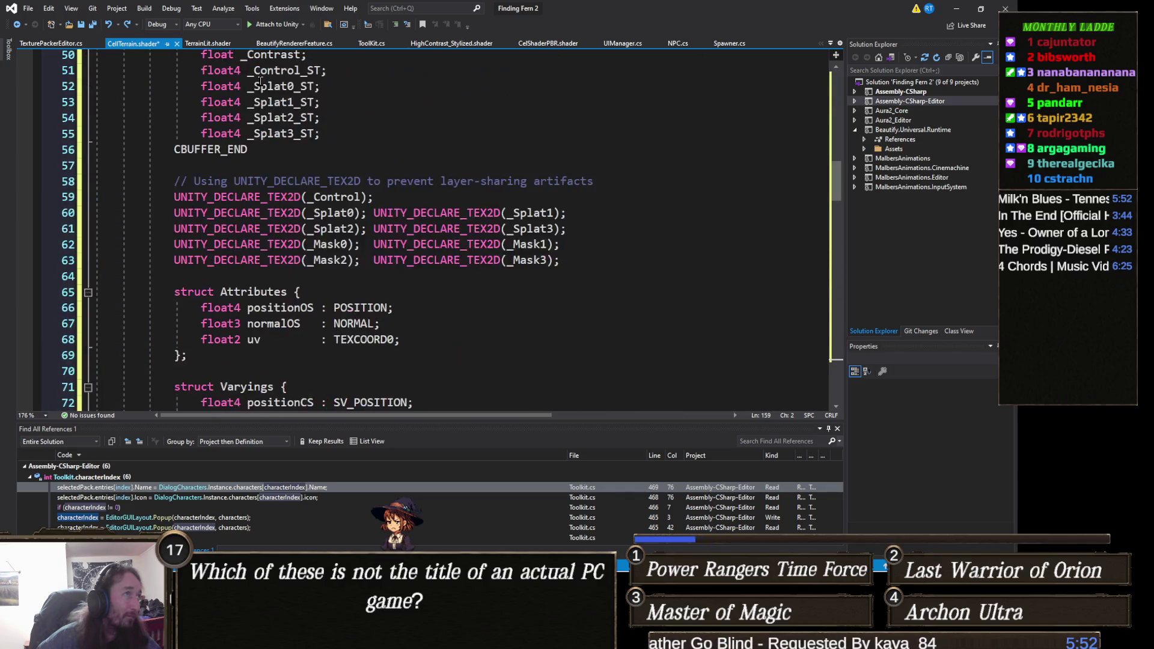
pyautogui.scroll(5, 260, 80)
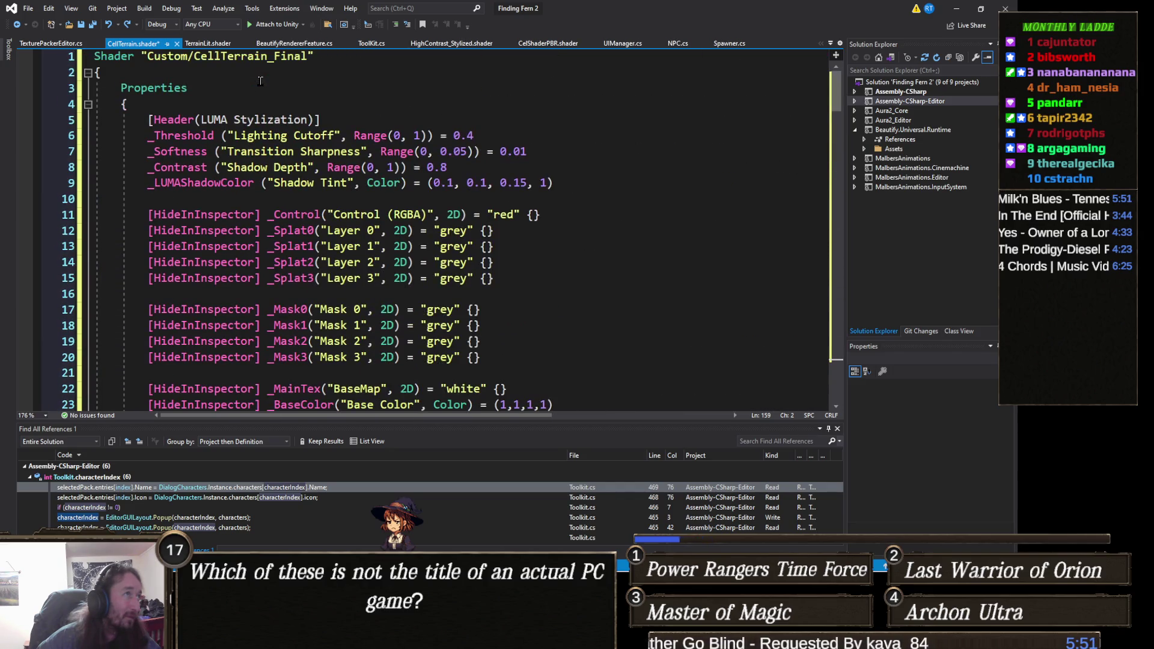
# Rename the shader on line 1 from CellTerrain_Final back to CellTerrain and save
pyautogui.doubleClick(286, 60)
pyautogui.click(286, 60)
pyautogui.press('Delete')
pyautogui.press('Delete')
pyautogui.press('Delete')
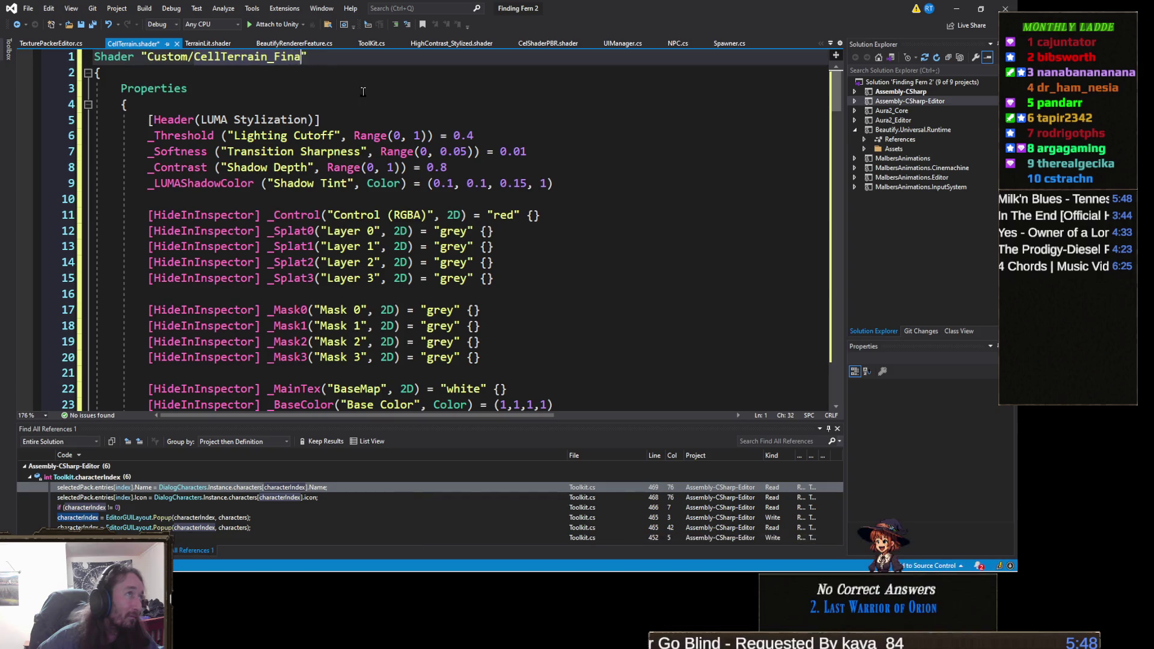
pyautogui.press('BackSpace')
pyautogui.press('BackSpace')
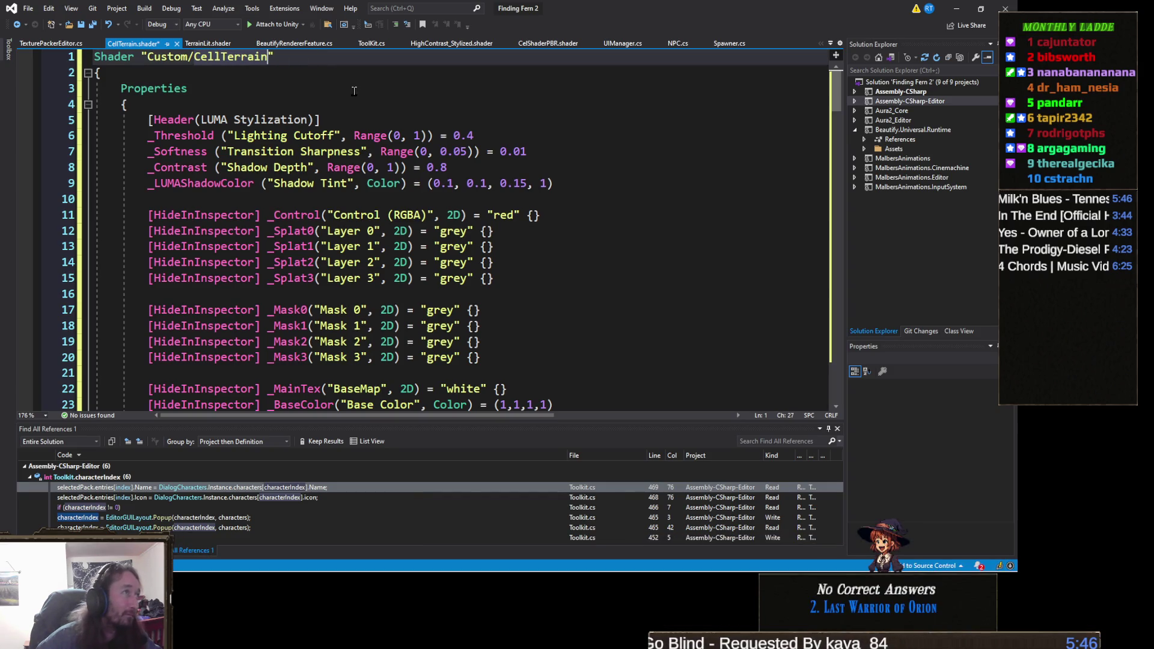
pyautogui.hotkey('ctrl', 's')
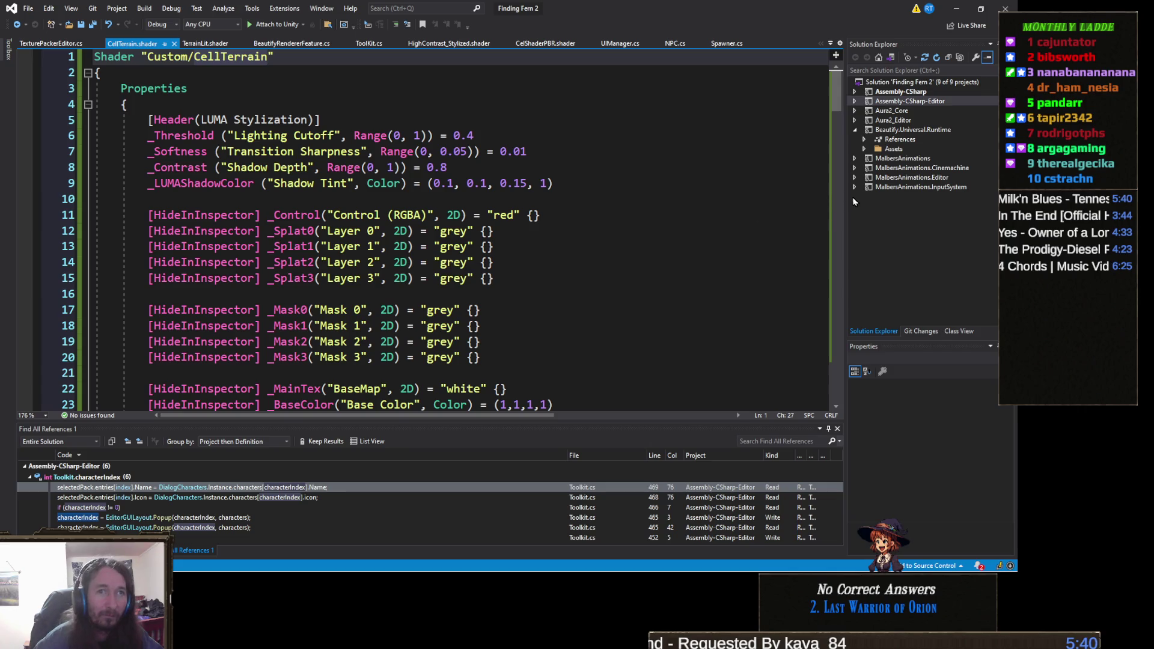
pyautogui.click(956, 9)
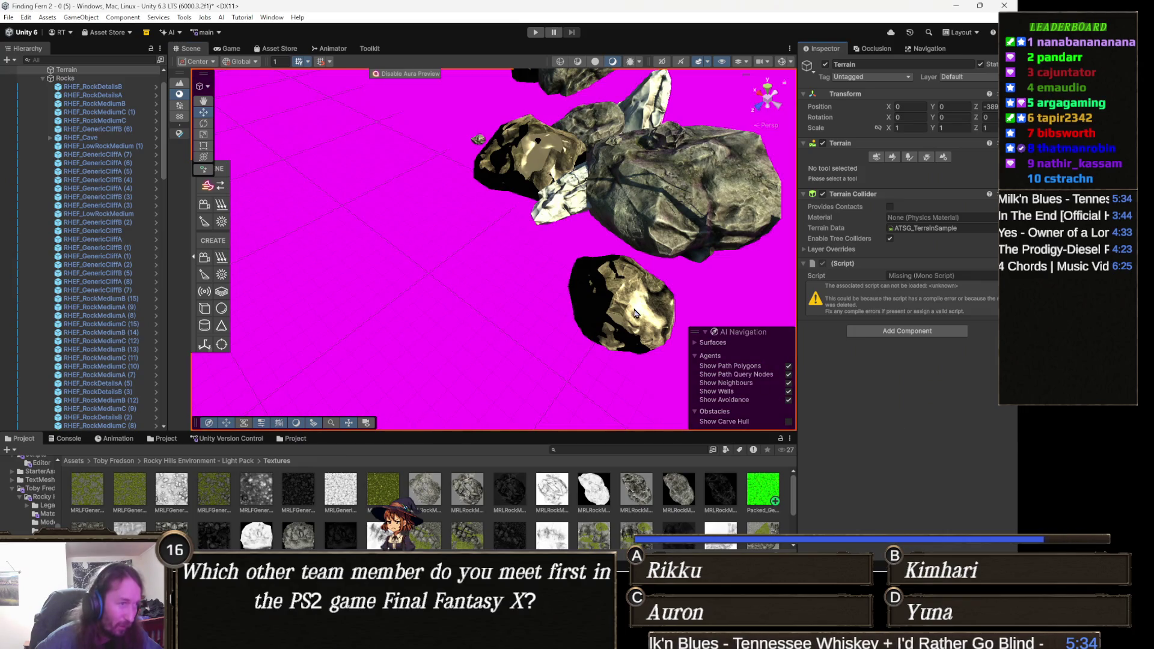
# Read the CellTerrain shader's UNITY_DECLARE_TEX2D error details in the Console
pyautogui.click(66, 438)
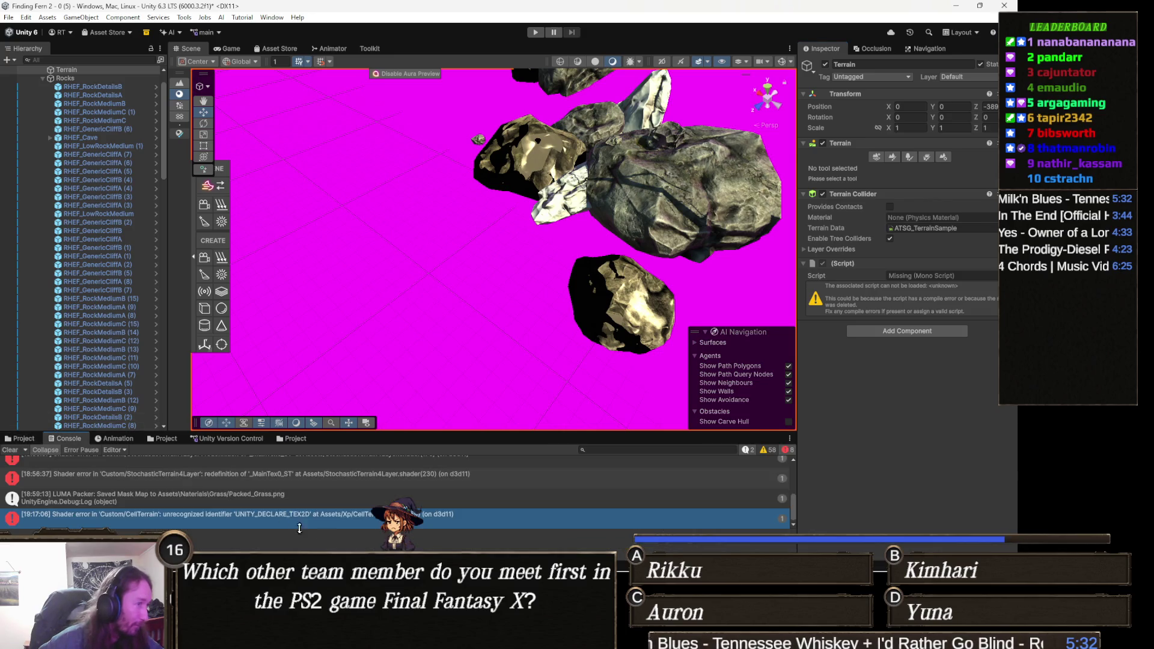
pyautogui.click(228, 505)
pyautogui.click(285, 525)
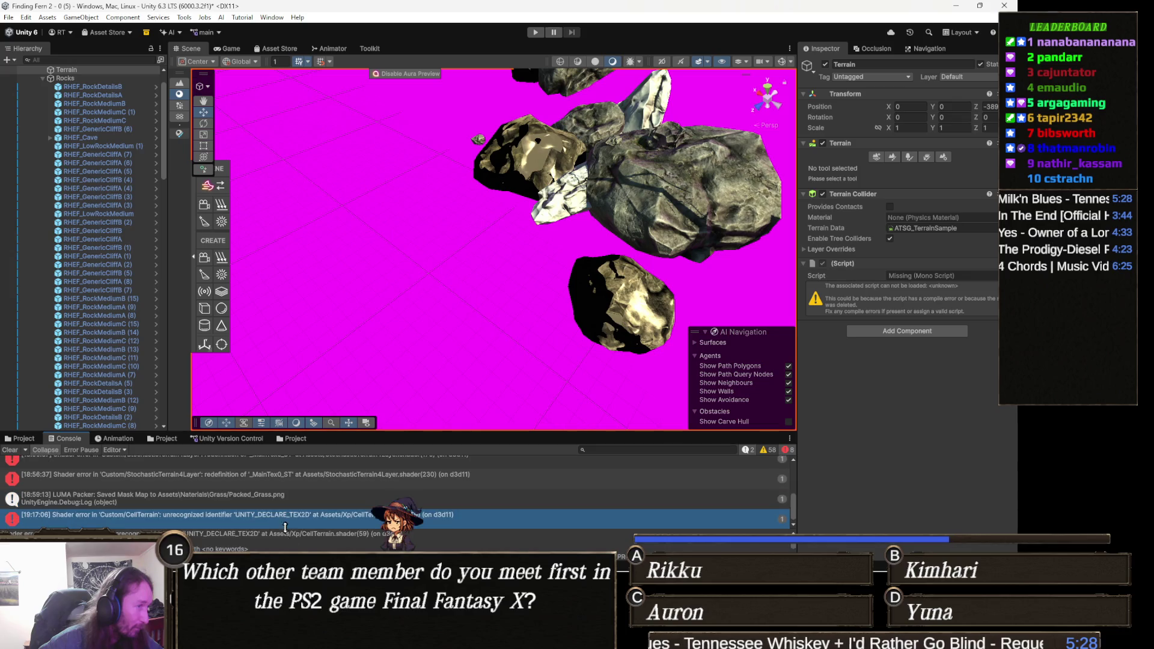
pyautogui.click(270, 537)
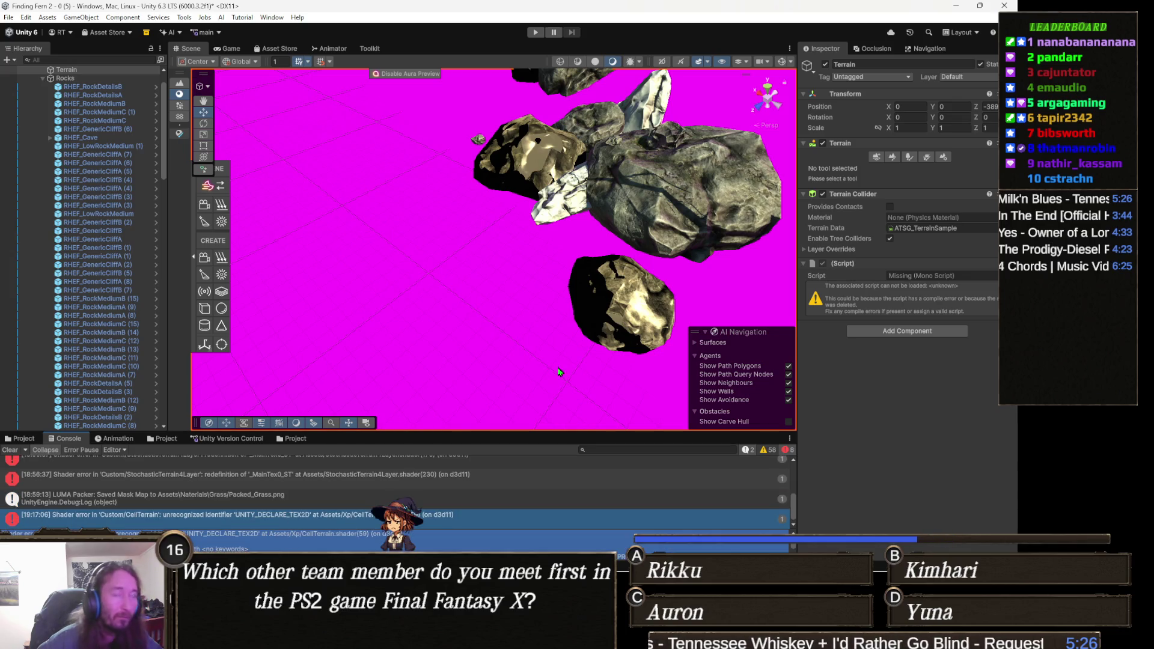
pyautogui.click(788, 249)
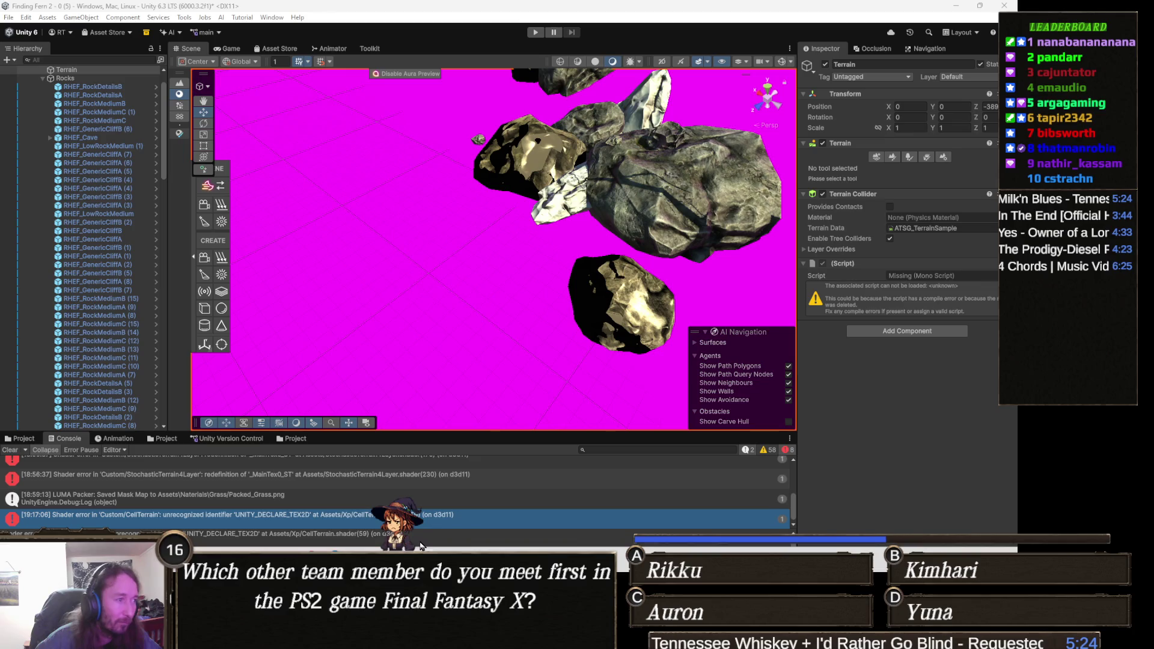
pyautogui.hotkey('alt', 'Tab')
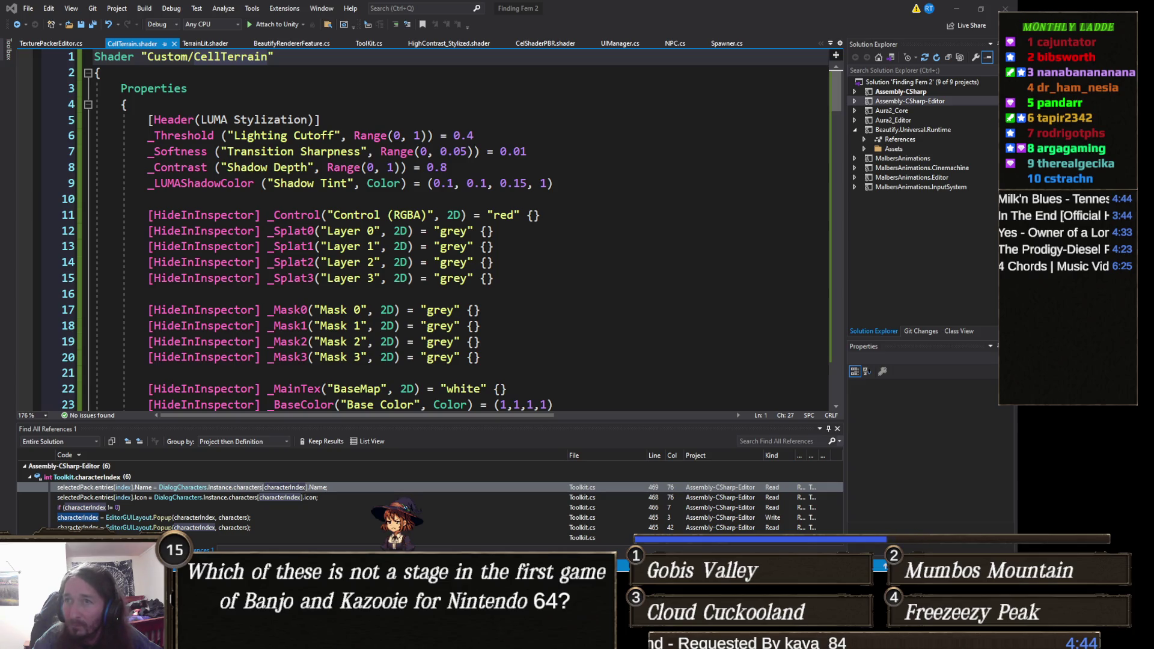
# Paste the corrected shader code, strip _Corrected to keep the name Custom/CellTerrain, and save
pyautogui.click(587, 211)
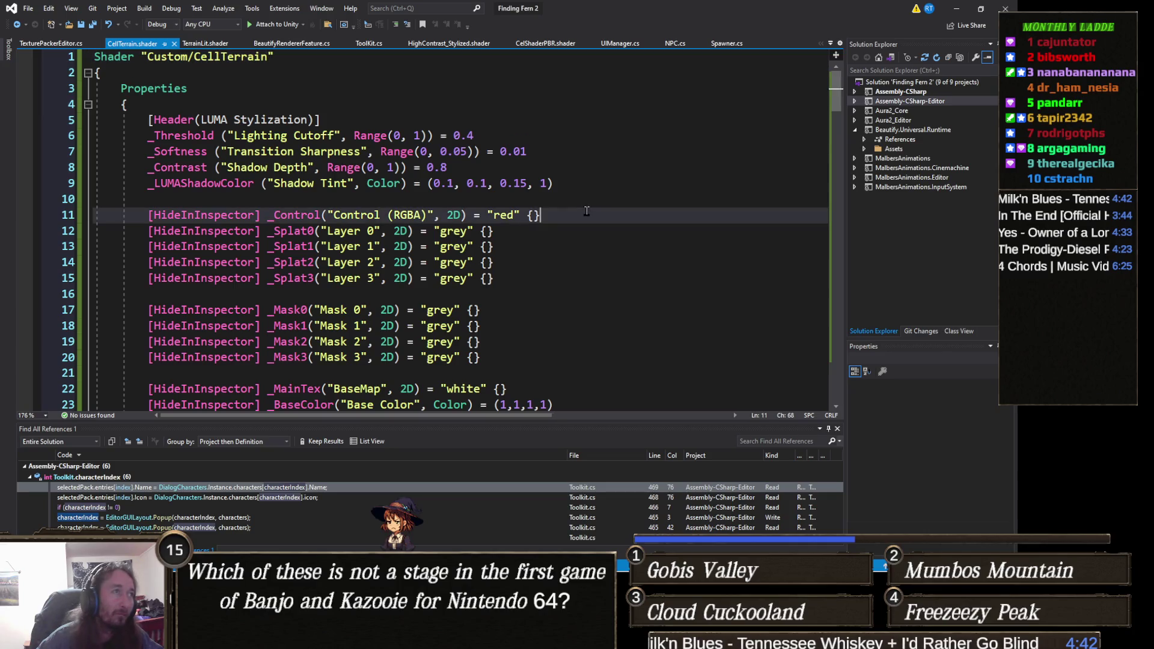
pyautogui.hotkey('ctrl', 'a')
pyautogui.hotkey('ctrl', 'v')
pyautogui.scroll(20, 409, 224)
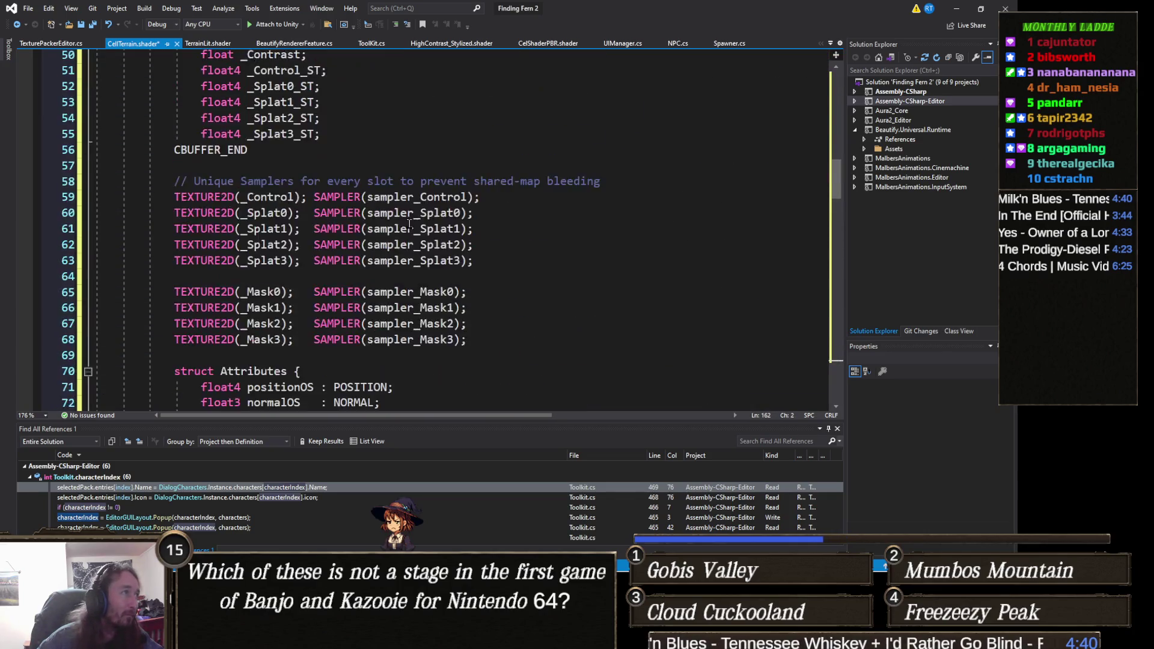
pyautogui.scroll(16, 410, 224)
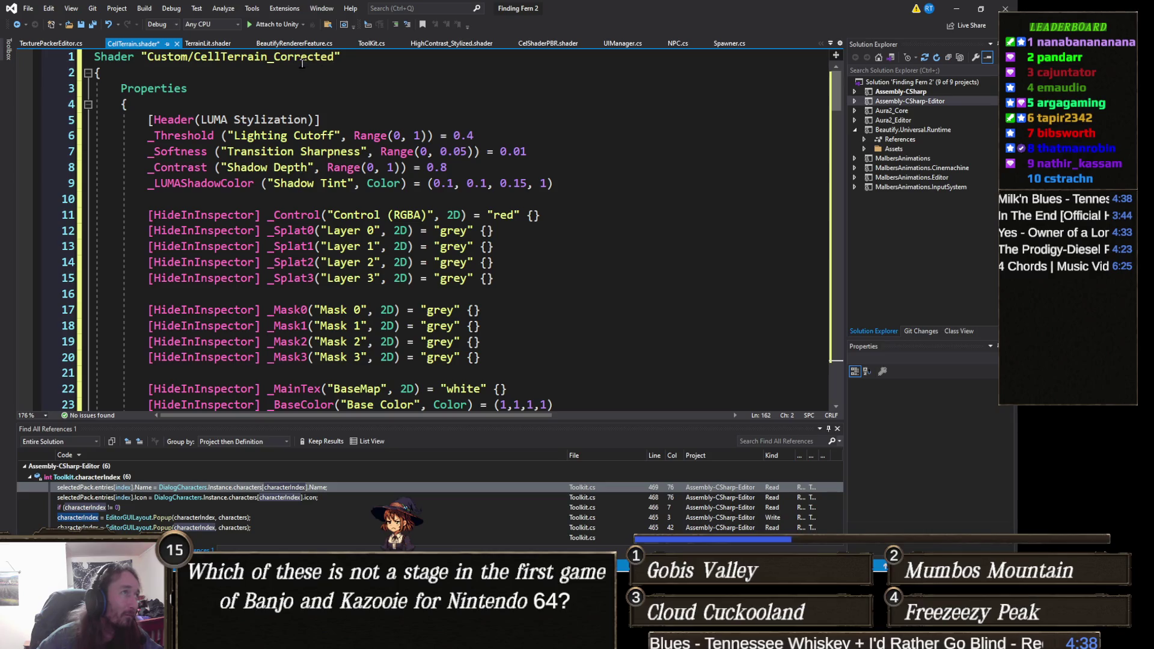
pyautogui.click(334, 57)
pyautogui.press('BackSpace')
pyautogui.press('BackSpace')
pyautogui.press('BackSpace')
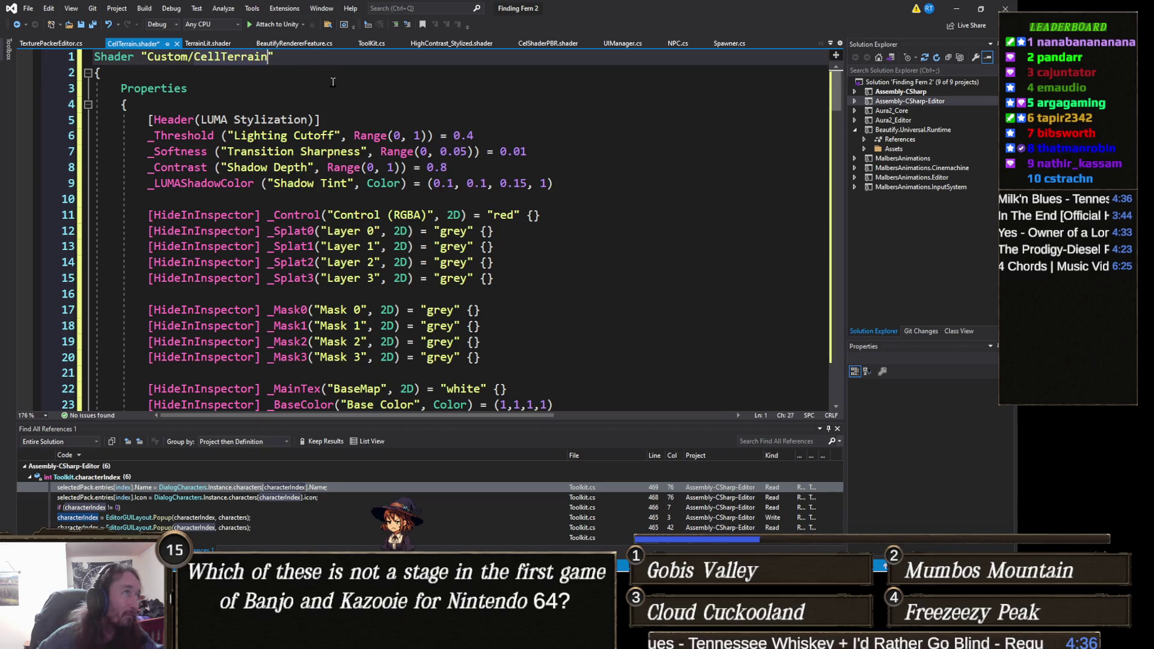
pyautogui.hotkey('ctrl', 's')
pyautogui.click(955, 9)
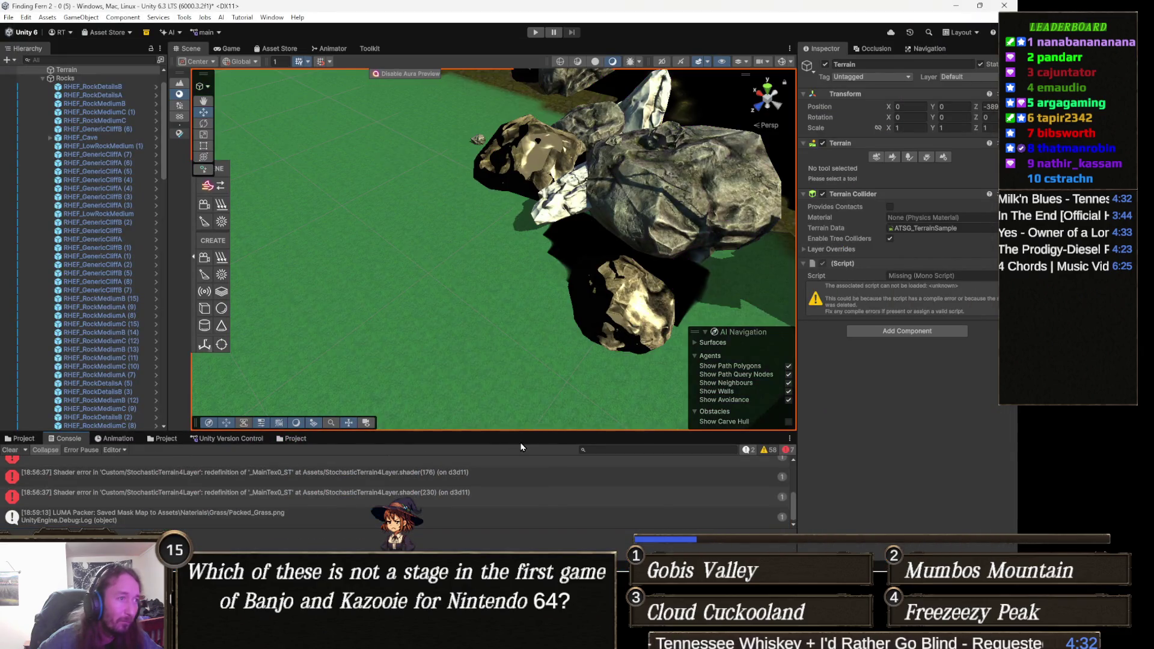
# Orbit over the terrain and return the Terrain component to Paint Texture mode
pyautogui.moveTo(553, 361)
pyautogui.mouseDown()
pyautogui.moveTo(583, 330)
pyautogui.moveTo(562, 343)
pyautogui.moveTo(451, 332)
pyautogui.moveTo(515, 286)
pyautogui.moveTo(414, 254)
pyautogui.moveTo(401, 211)
pyautogui.moveTo(398, 263)
pyautogui.moveTo(458, 289)
pyautogui.moveTo(444, 328)
pyautogui.mouseUp()
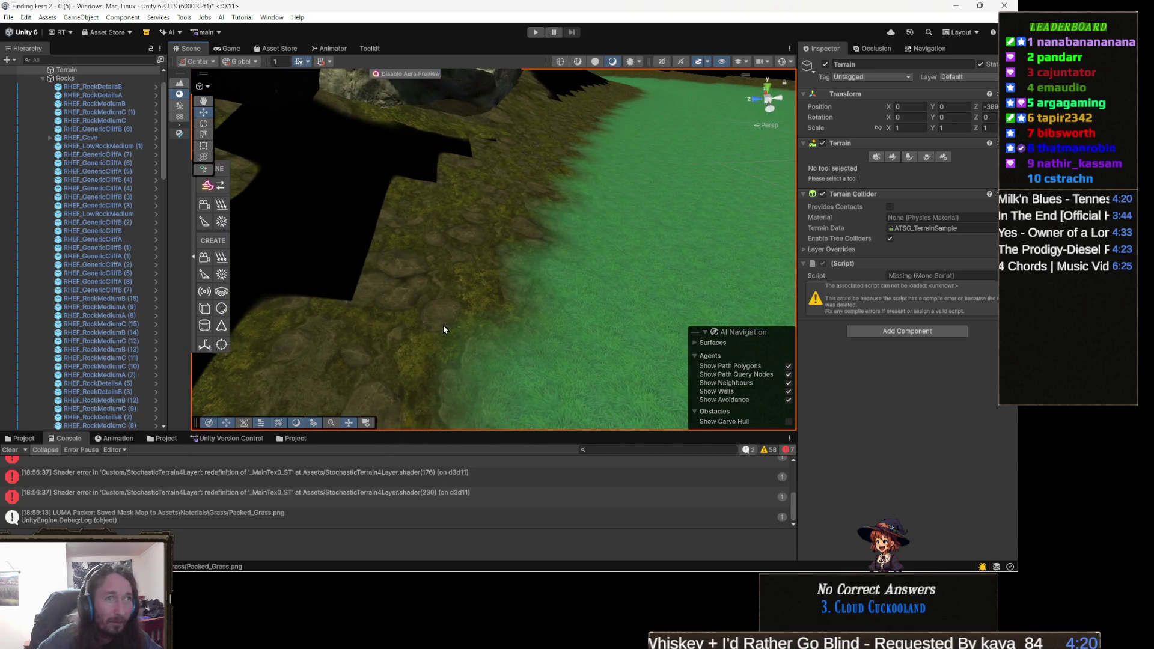
pyautogui.click(892, 157)
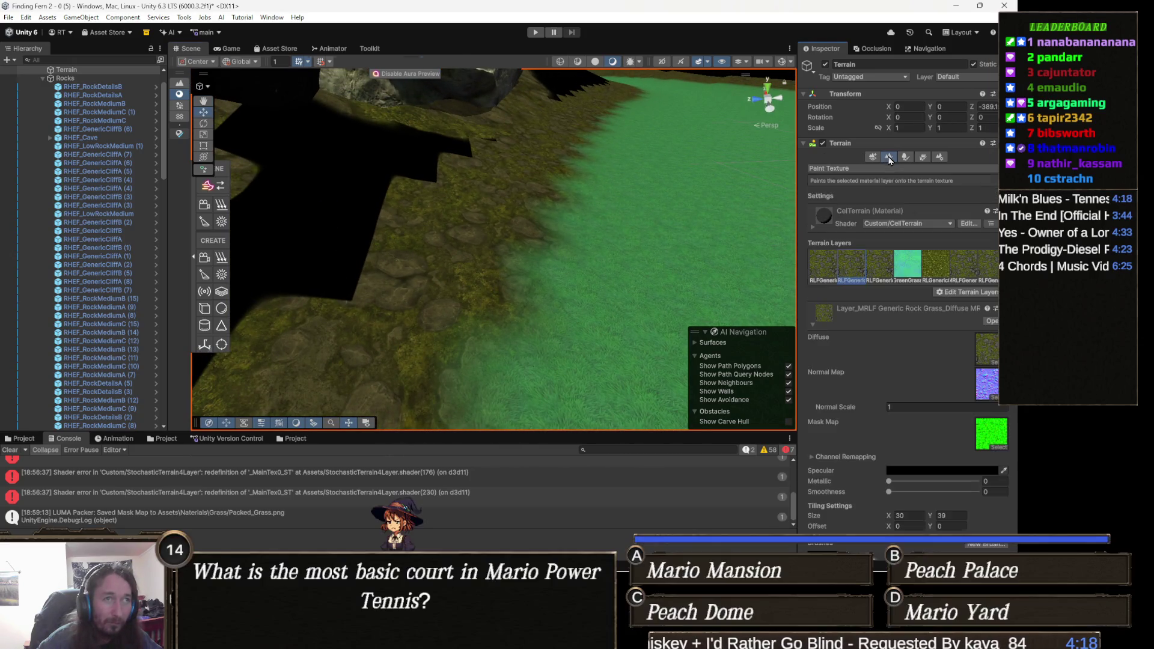
# Briefly delete the rock-grass layer's mask map, restore it with undo, and orbit toward the rocks
pyautogui.click(820, 264)
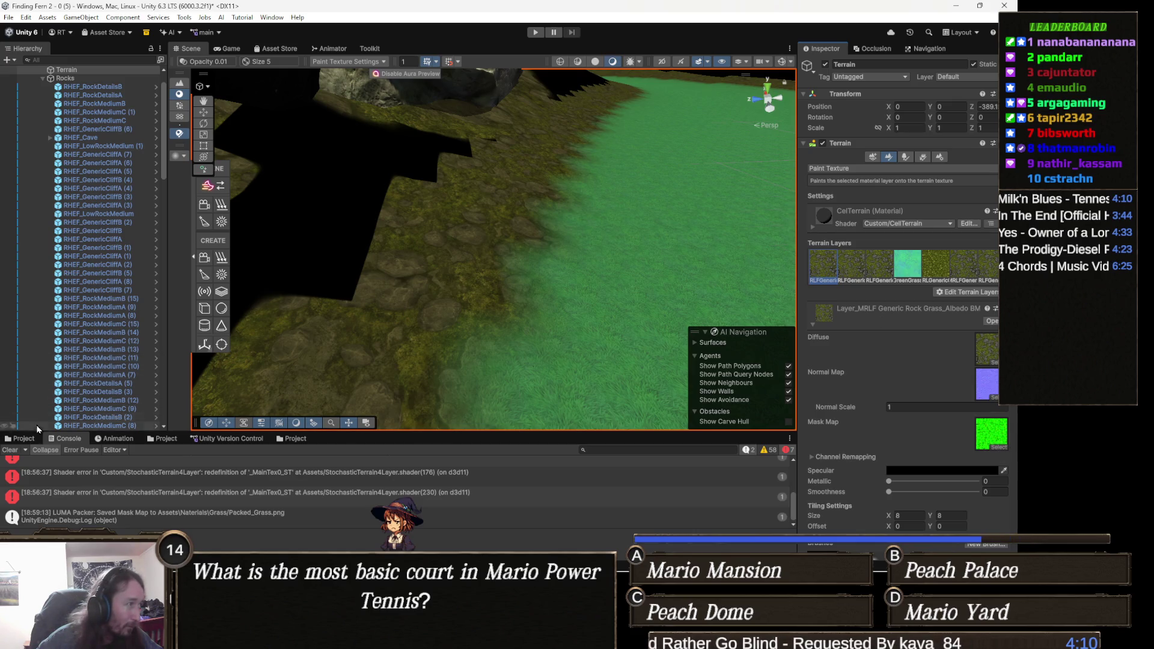
pyautogui.click(29, 439)
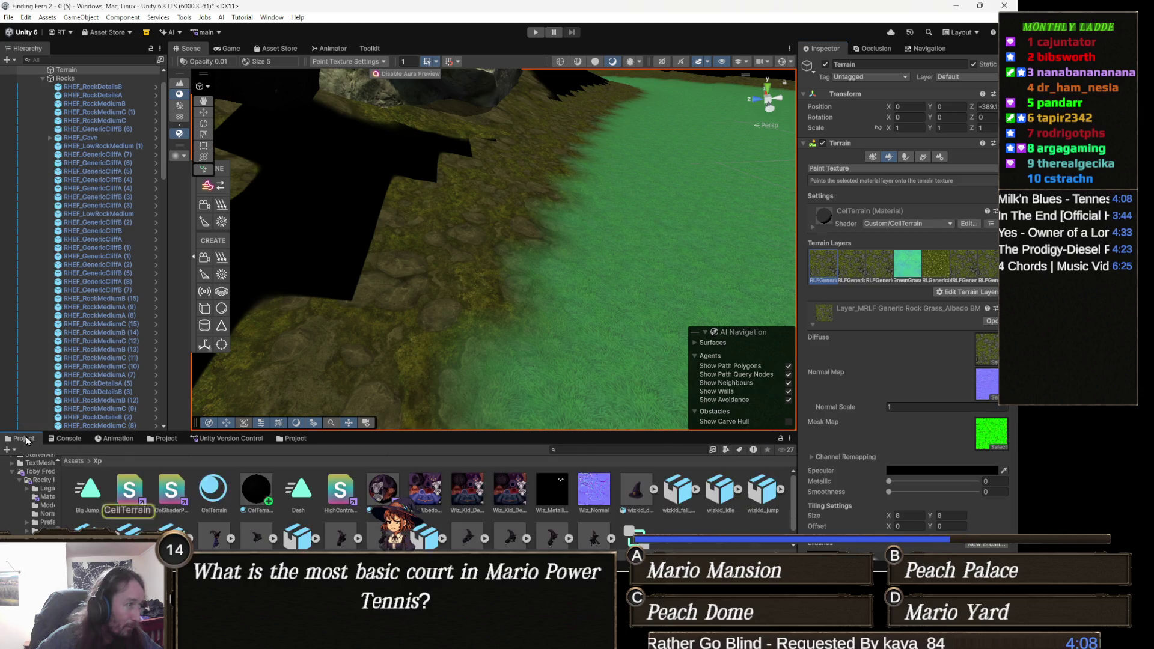
pyautogui.click(860, 271)
pyautogui.click(990, 445)
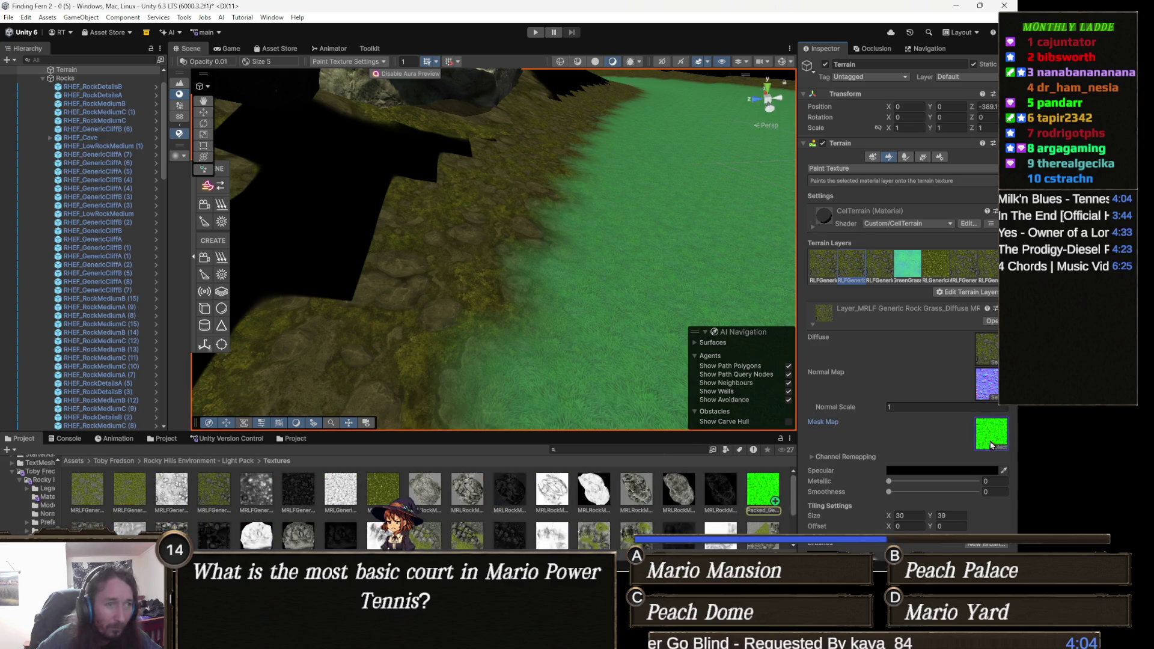
pyautogui.press('Delete')
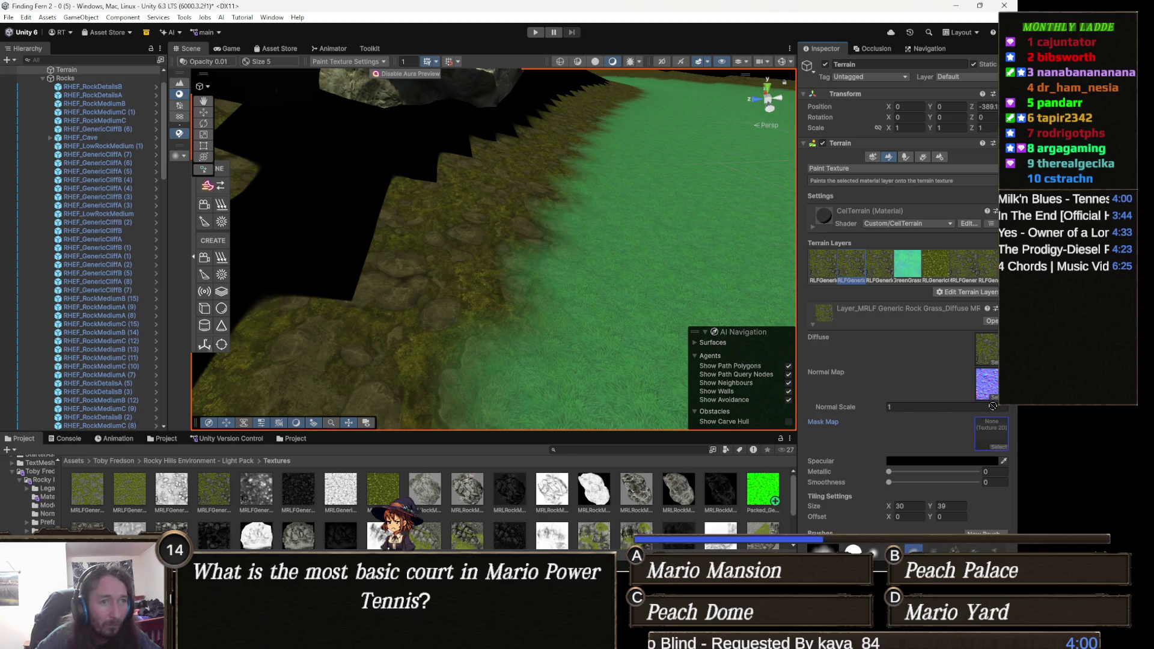
pyautogui.hotkey('ctrl', 'z')
pyautogui.moveTo(475, 264)
pyautogui.mouseDown()
pyautogui.moveTo(447, 241)
pyautogui.moveTo(667, 289)
pyautogui.moveTo(646, 207)
pyautogui.moveTo(590, 368)
pyautogui.moveTo(653, 313)
pyautogui.moveTo(639, 340)
pyautogui.moveTo(577, 368)
pyautogui.moveTo(495, 292)
pyautogui.moveTo(553, 291)
pyautogui.moveTo(479, 314)
pyautogui.moveTo(441, 388)
pyautogui.moveTo(381, 335)
pyautogui.moveTo(443, 360)
pyautogui.moveTo(742, 253)
pyautogui.moveTo(465, 269)
pyautogui.moveTo(132, 249)
pyautogui.moveTo(306, 315)
pyautogui.moveTo(375, 225)
pyautogui.moveTo(340, 243)
pyautogui.moveTo(361, 314)
pyautogui.moveTo(529, 327)
pyautogui.moveTo(603, 391)
pyautogui.moveTo(434, 251)
pyautogui.moveTo(391, 314)
pyautogui.moveTo(491, 257)
pyautogui.mouseUp()
pyautogui.moveTo(361, 214)
pyautogui.mouseDown()
pyautogui.moveTo(432, 272)
pyautogui.moveTo(451, 186)
pyautogui.moveTo(425, 217)
pyautogui.mouseUp()
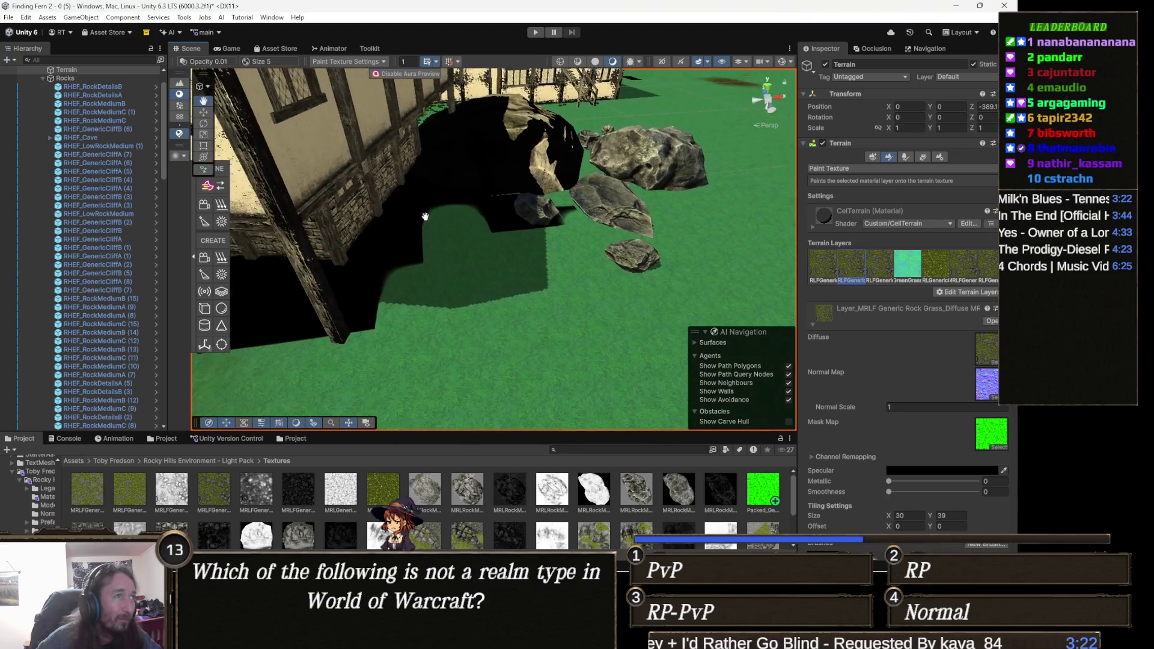
# Test-move the slate-roof house and undo it, then tilt onto the grass and open Edit
pyautogui.press('w')
pyautogui.click(415, 220)
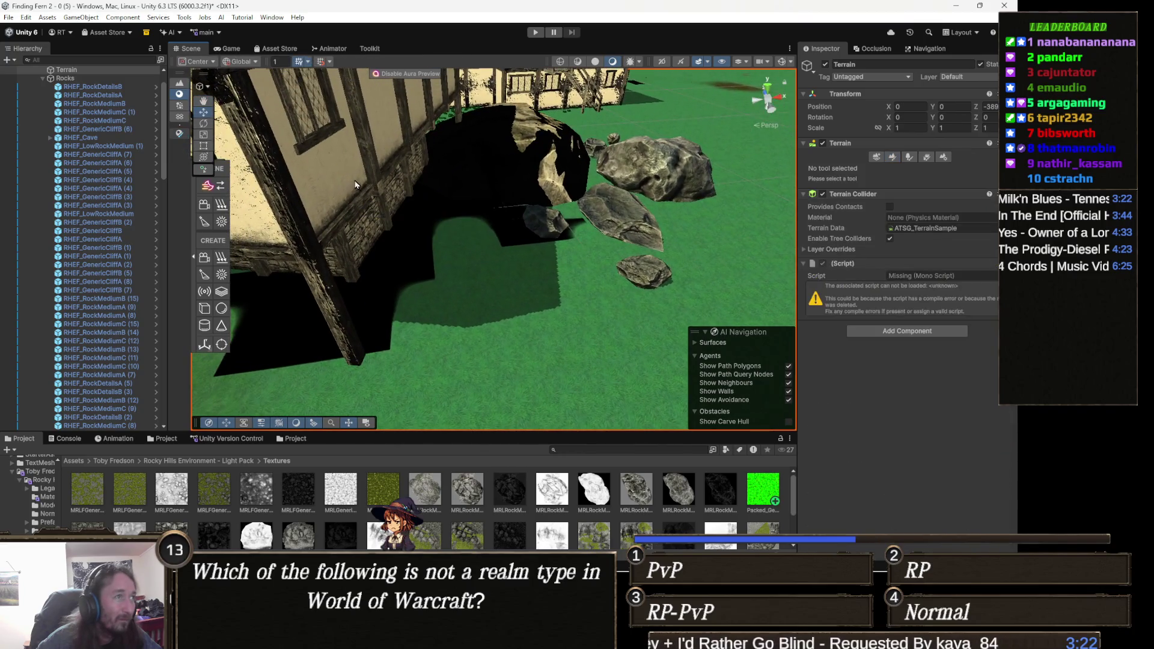
pyautogui.scroll(1, 402, 204)
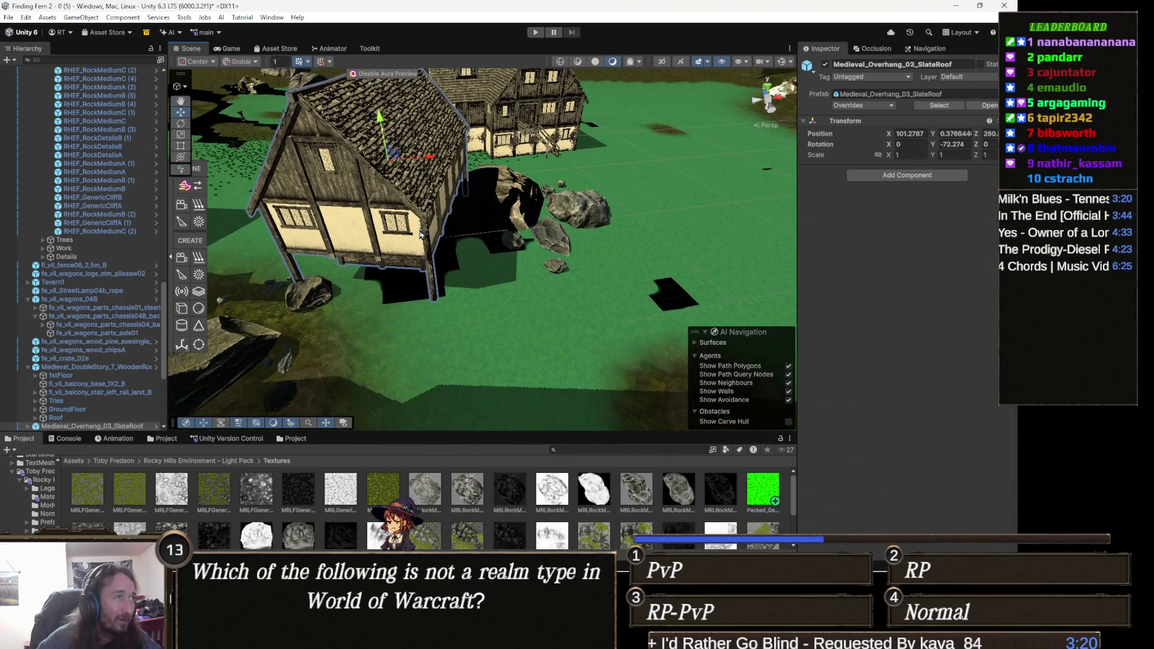
pyautogui.moveTo(389, 168)
pyautogui.mouseDown()
pyautogui.moveTo(349, 183)
pyautogui.moveTo(384, 180)
pyautogui.moveTo(375, 178)
pyautogui.mouseUp()
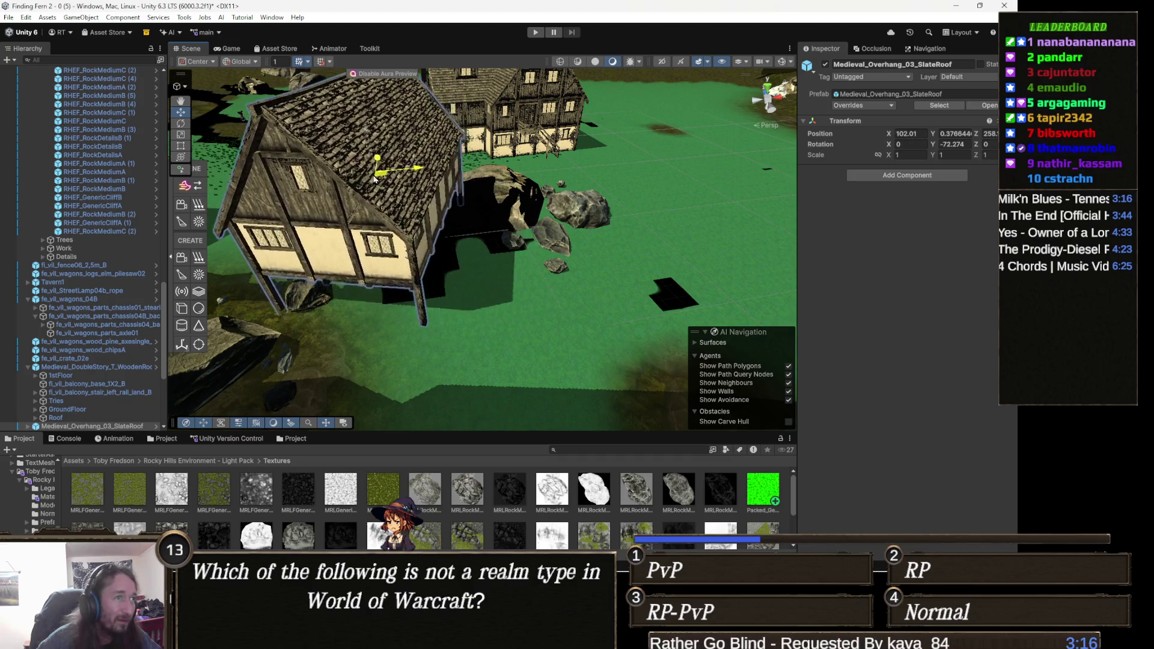
pyautogui.hotkey('ctrl', 'z')
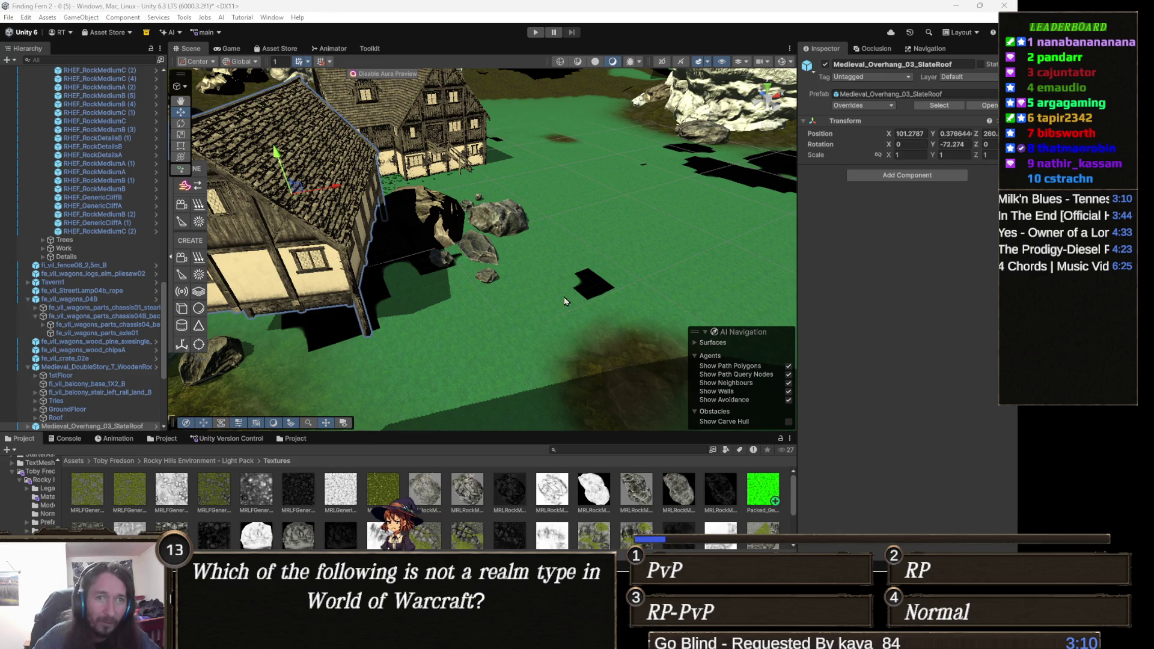
pyautogui.moveTo(775, 336); pyautogui.dragTo(631, 406)
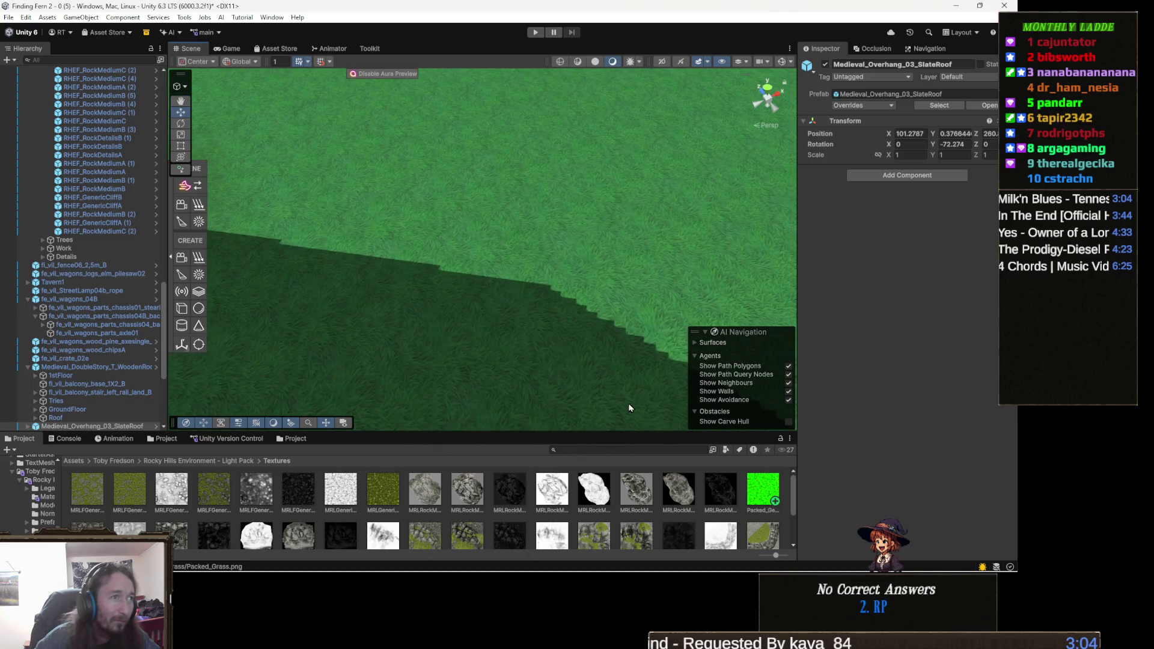
pyautogui.click(26, 18)
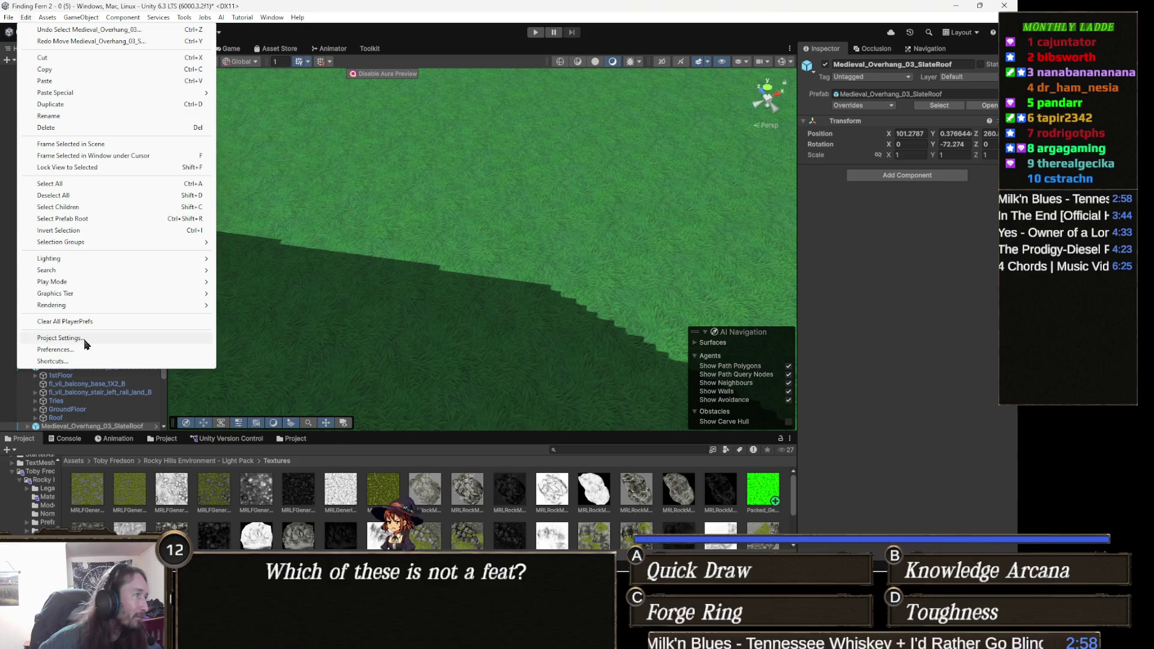
# Open Project Settings > Graphics, select the StarterAssetsURPAsset, and expand its Shadows section
pyautogui.click(85, 338)
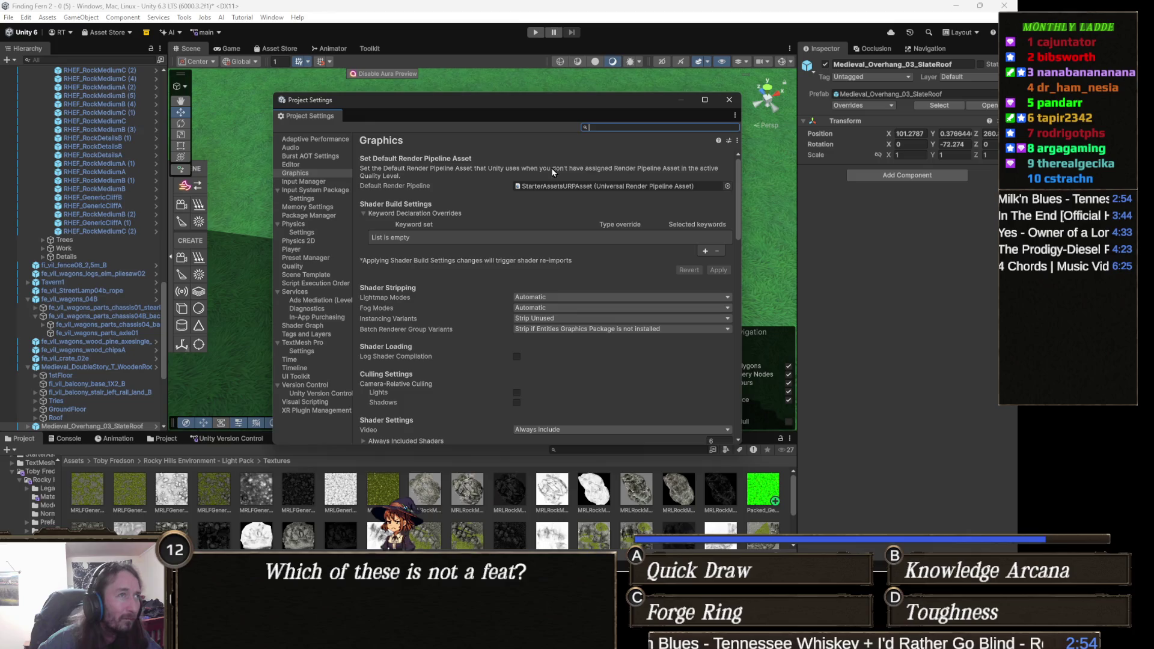
pyautogui.click(560, 186)
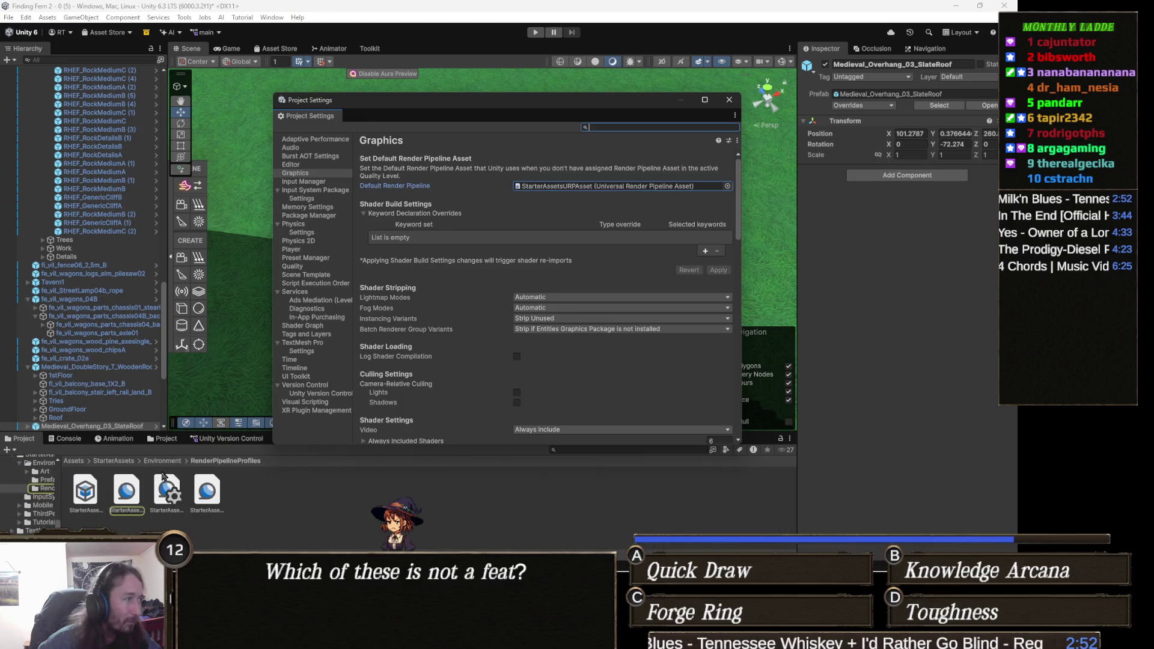
pyautogui.click(129, 492)
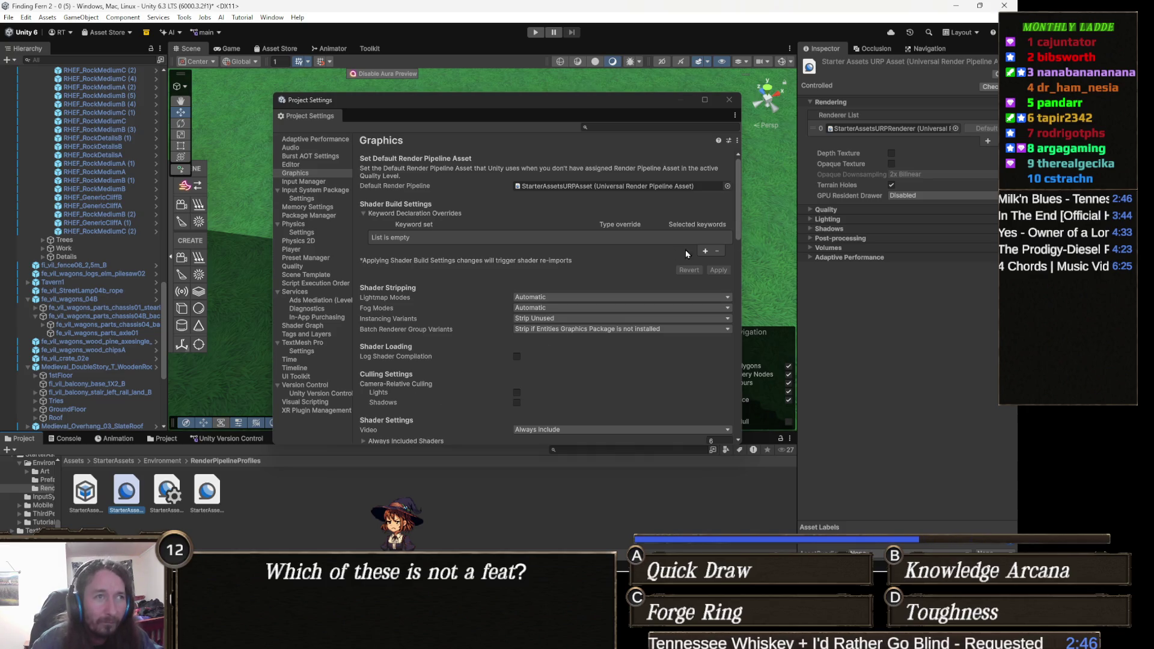
pyautogui.click(832, 229)
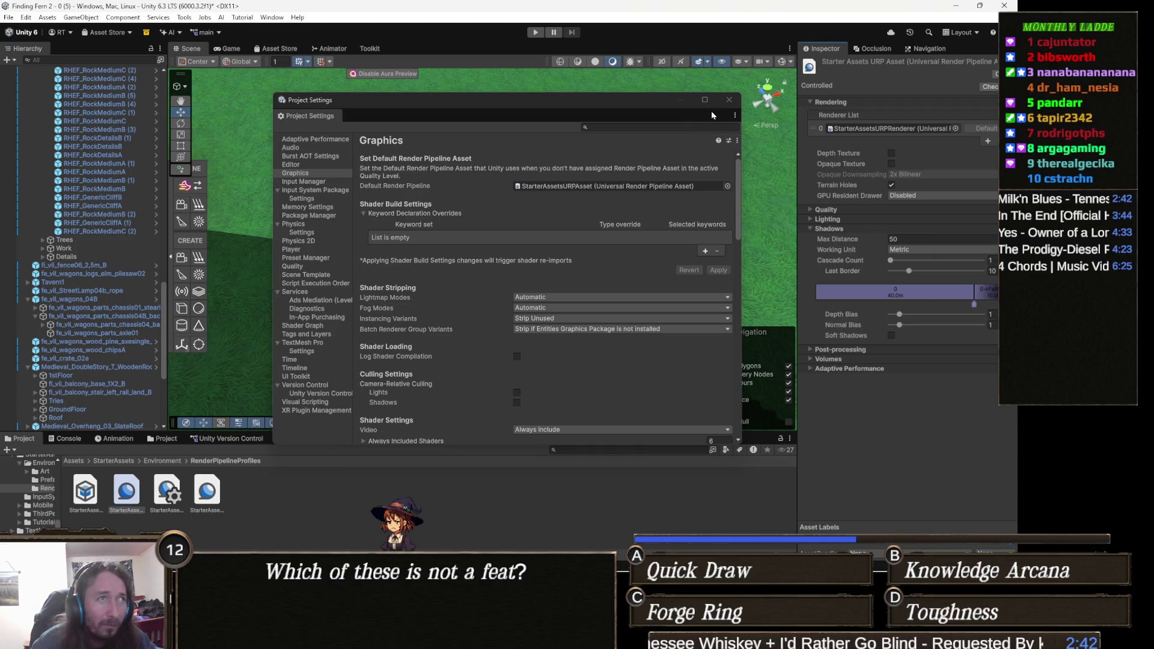
# Move Project Settings aside and try 2 and 3 shadow cascades before returning to one
pyautogui.moveTo(615, 102); pyautogui.dragTo(381, 159)
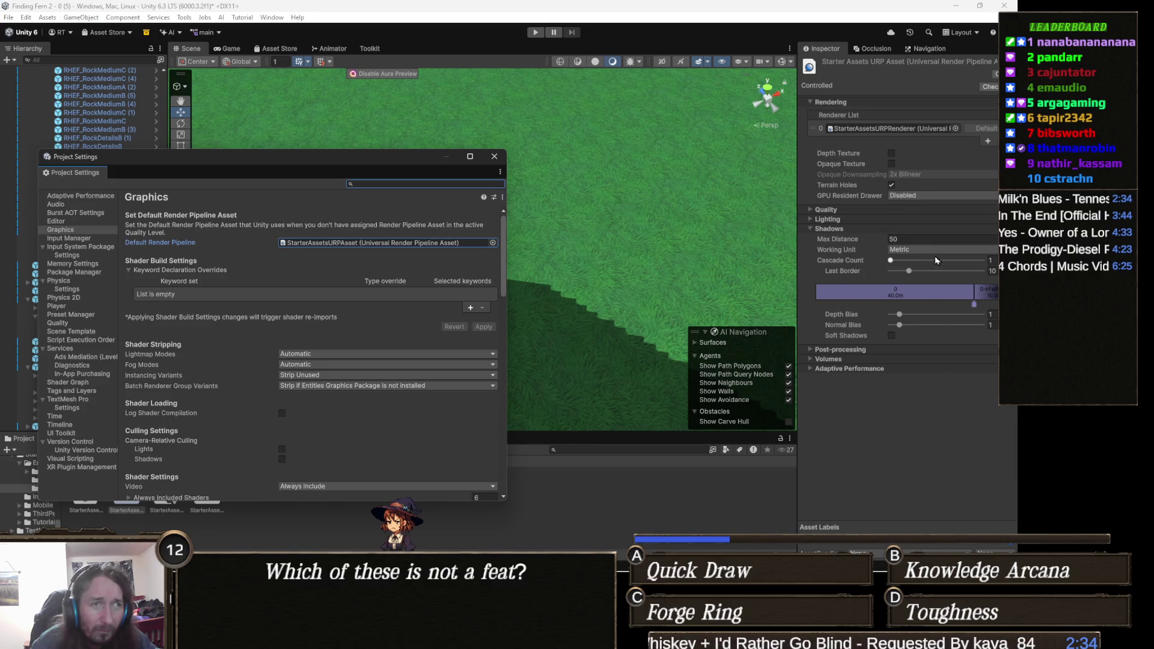
pyautogui.moveTo(893, 262); pyautogui.dragTo(937, 269)
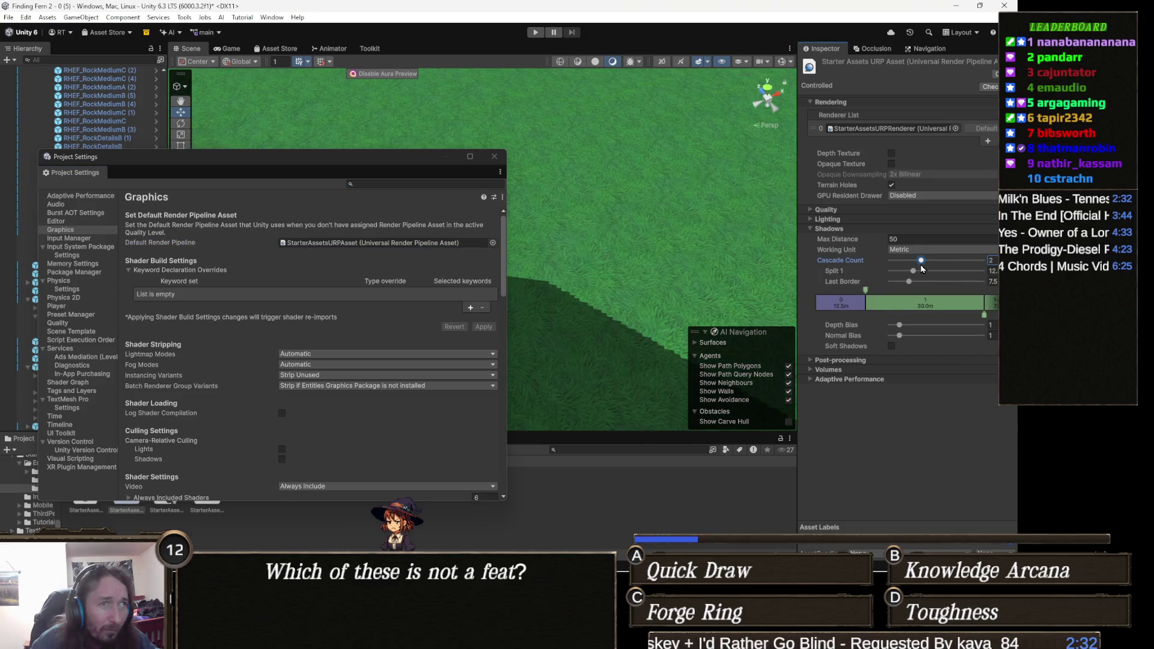
pyautogui.click(951, 262)
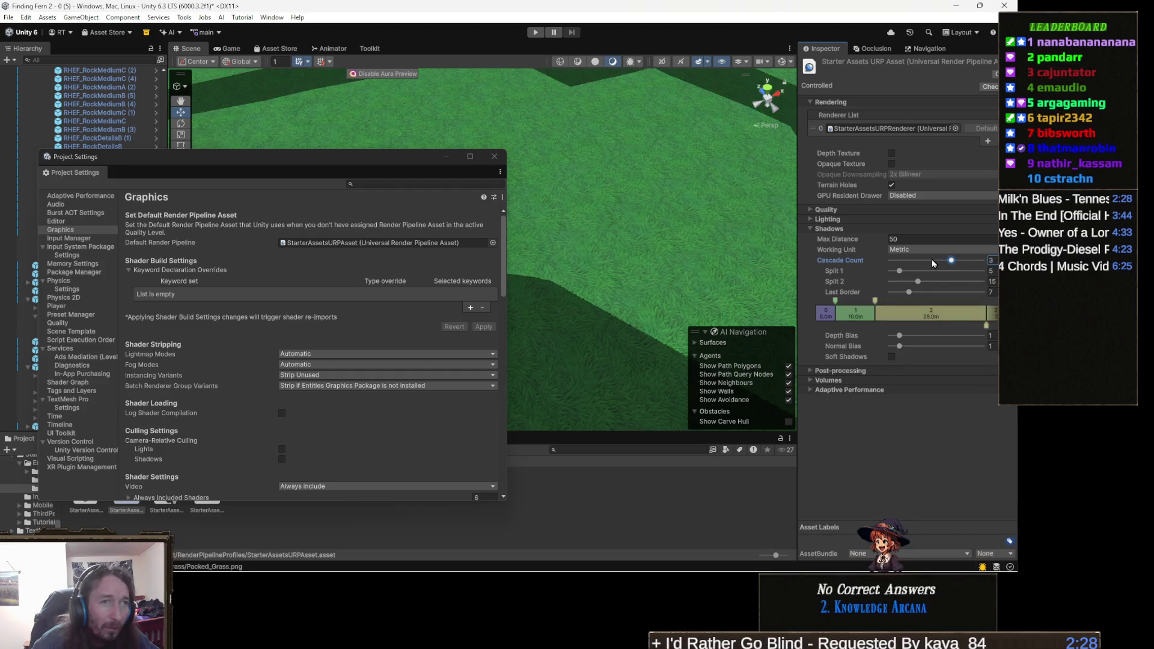
pyautogui.scroll(5, 672, 293)
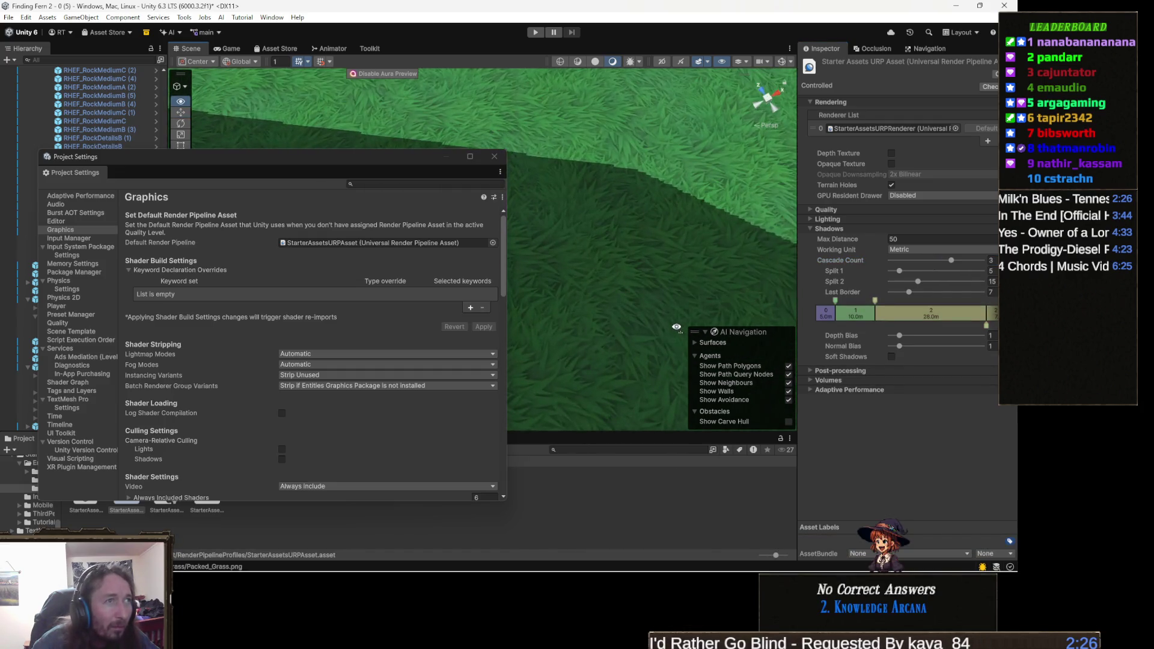
pyautogui.scroll(-3, 671, 307)
pyautogui.scroll(-2, 772, 306)
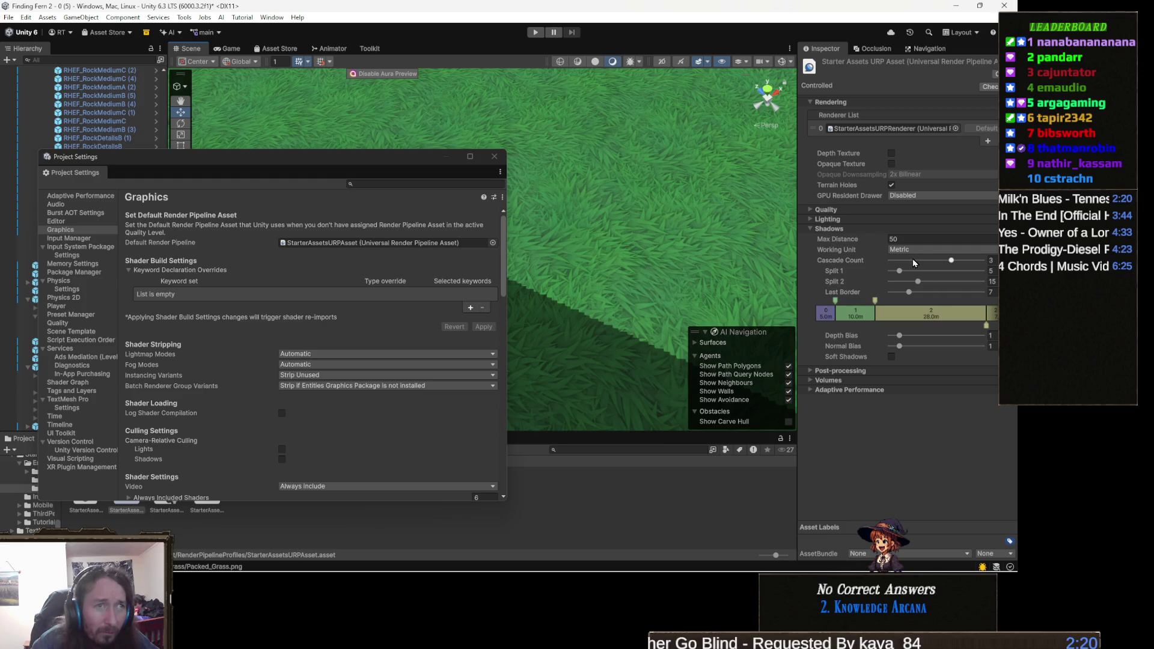
pyautogui.click(893, 262)
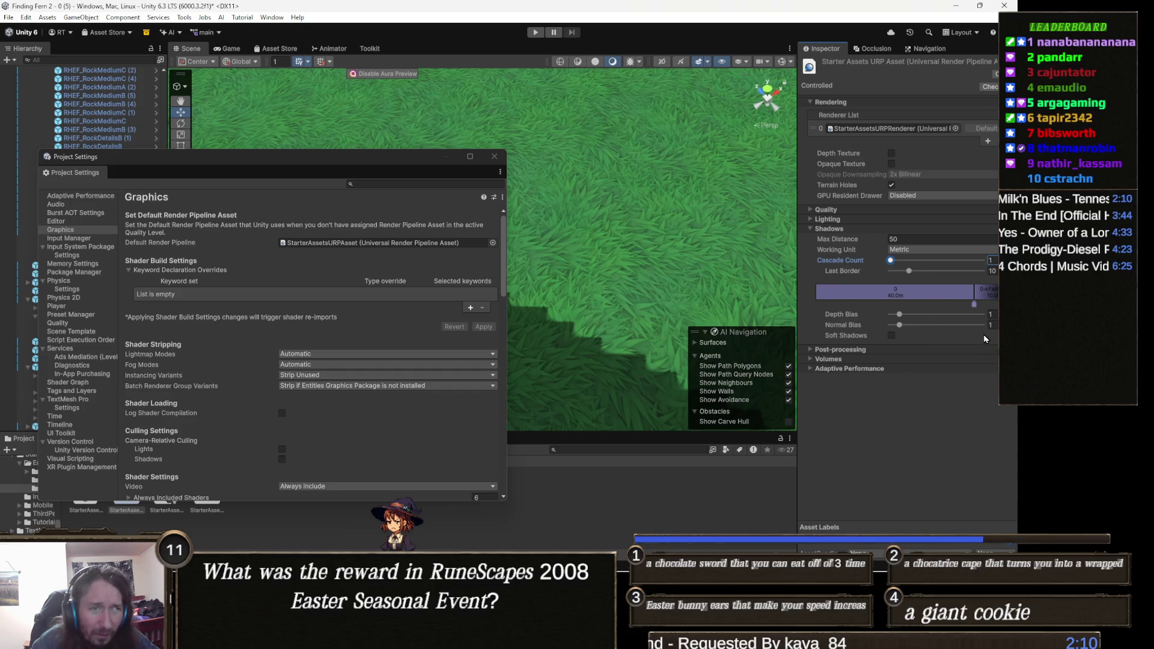
# Enable High-quality soft shadows and raise the cascade count to three
pyautogui.click(891, 336)
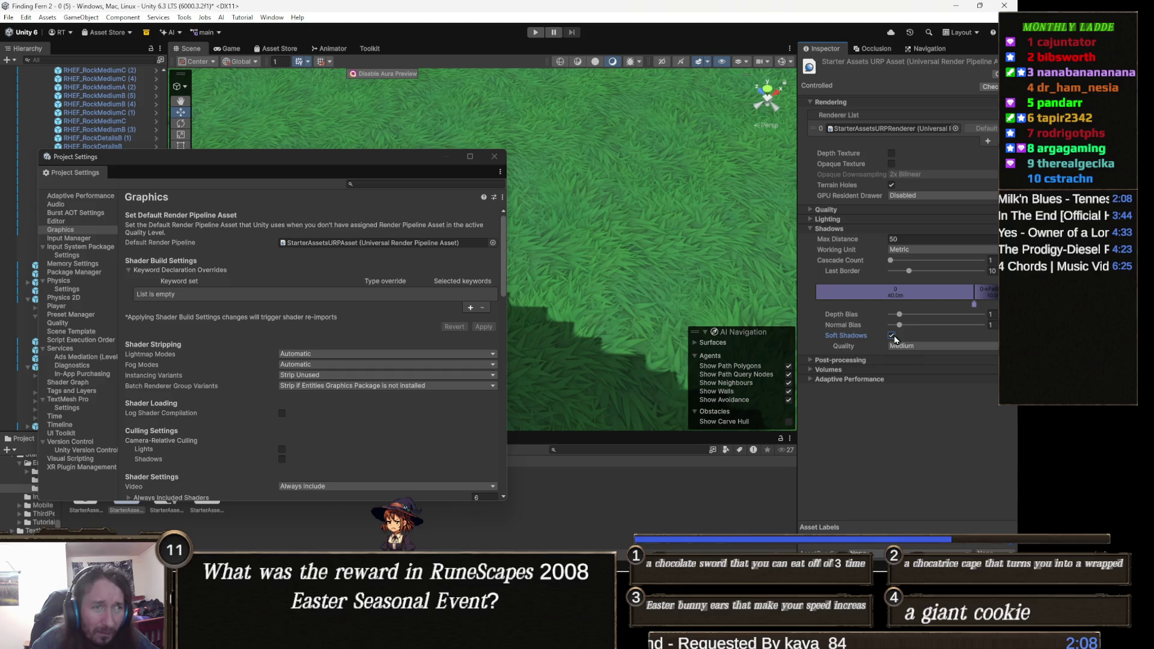
pyautogui.click(924, 347)
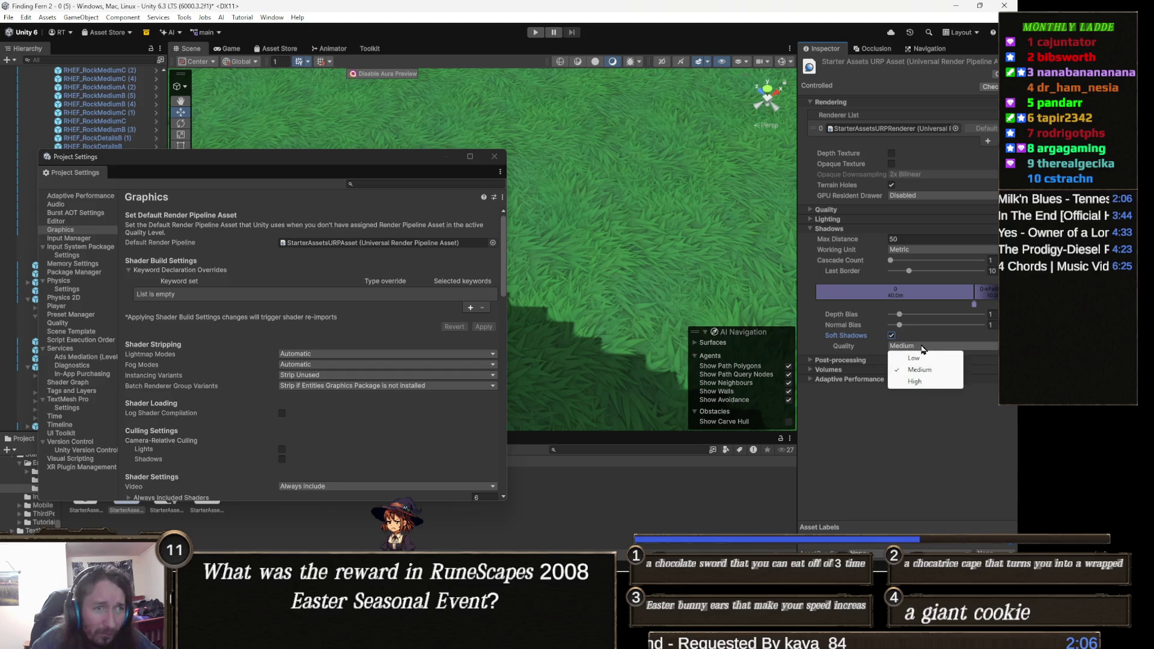
pyautogui.click(916, 383)
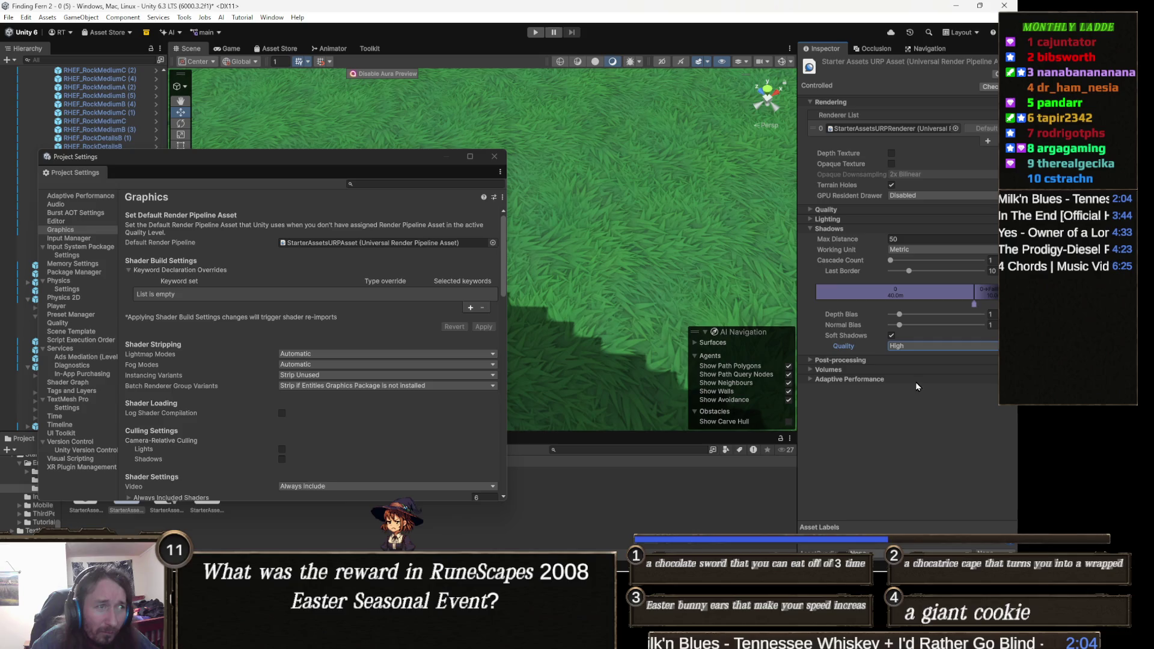
pyautogui.moveTo(922, 260); pyautogui.dragTo(948, 266)
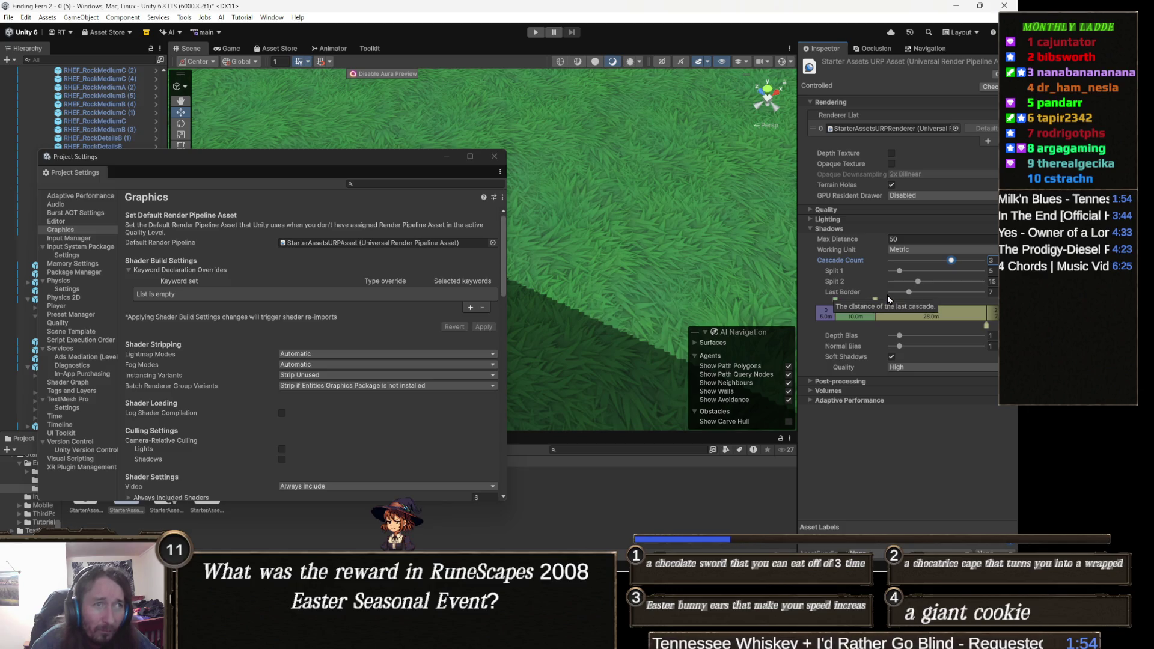
# Test a wider last cascade border, undo it, and toggle soft shadows off and on to compare
pyautogui.moveTo(924, 297)
pyautogui.mouseDown()
pyautogui.moveTo(946, 282)
pyautogui.moveTo(921, 272)
pyautogui.moveTo(964, 277)
pyautogui.moveTo(886, 280)
pyautogui.mouseUp()
pyautogui.hotkey('ctrl', 'z')
pyautogui.hotkey('ctrl', 'z')
pyautogui.hotkey('ctrl', 'z')
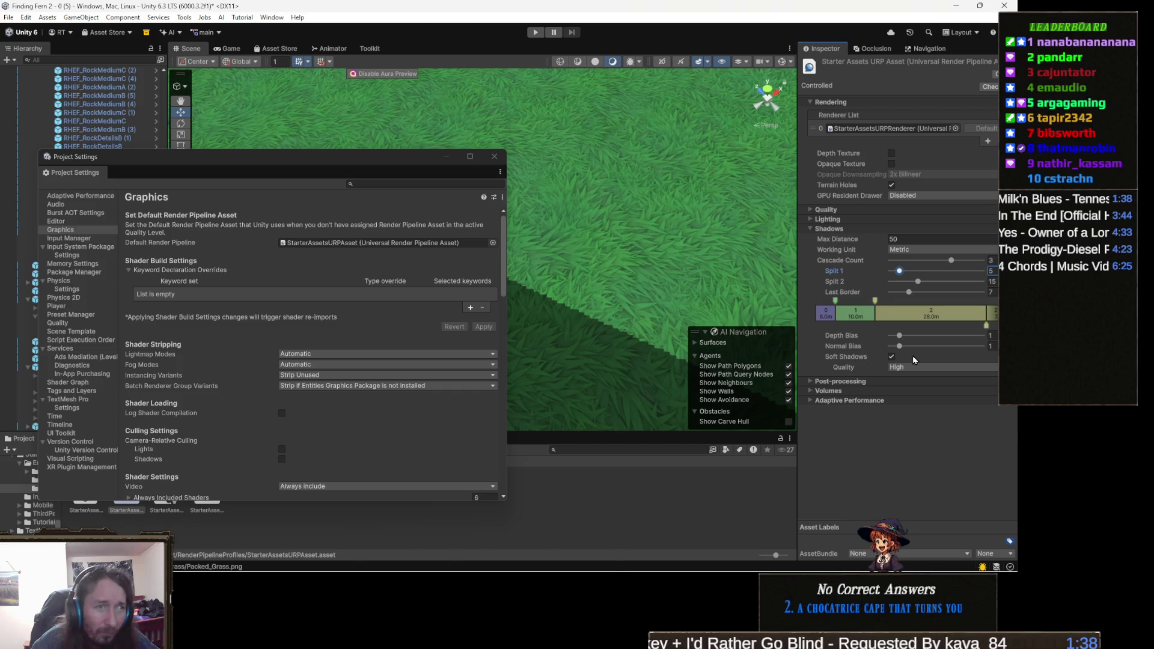
pyautogui.moveTo(673, 338)
pyautogui.mouseDown()
pyautogui.moveTo(456, 225)
pyautogui.moveTo(357, 217)
pyautogui.moveTo(326, 160)
pyautogui.moveTo(316, 182)
pyautogui.moveTo(583, 162)
pyautogui.moveTo(625, 189)
pyautogui.moveTo(599, 202)
pyautogui.moveTo(709, 157)
pyautogui.moveTo(685, 161)
pyautogui.mouseUp()
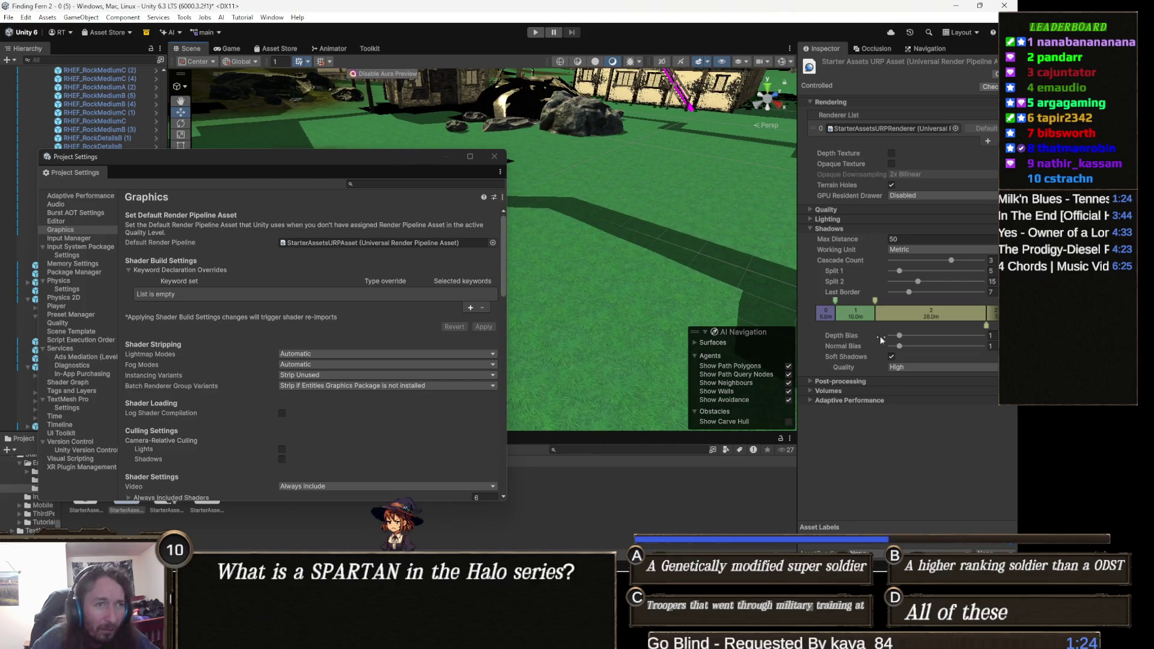
pyautogui.click(892, 357)
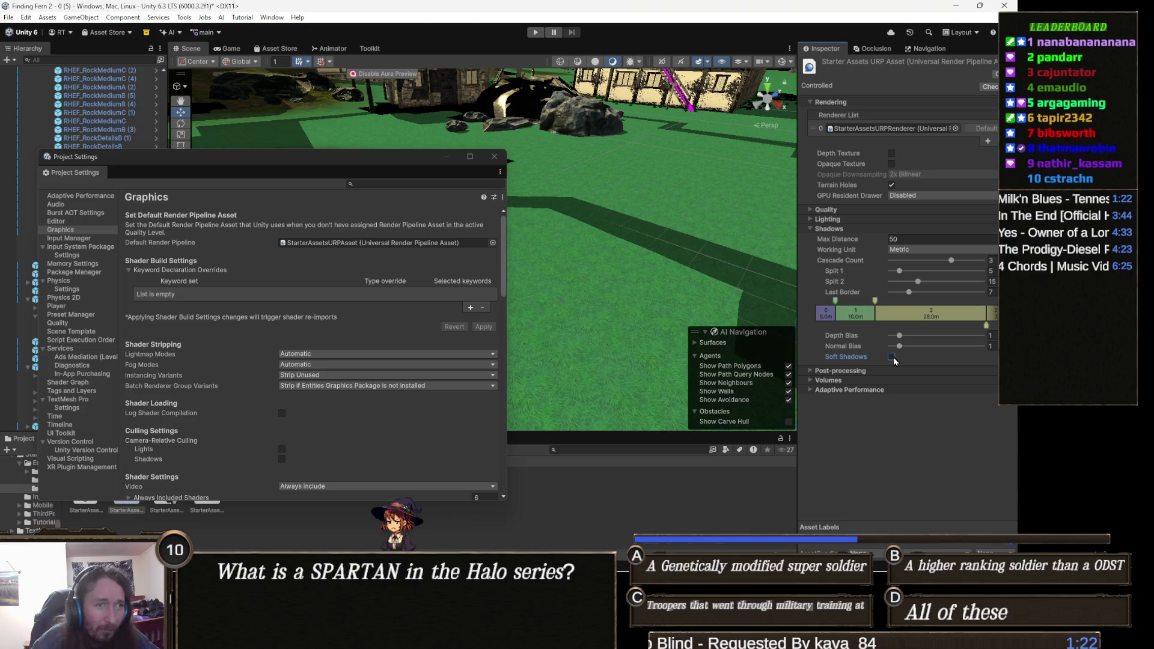
pyautogui.click(892, 357)
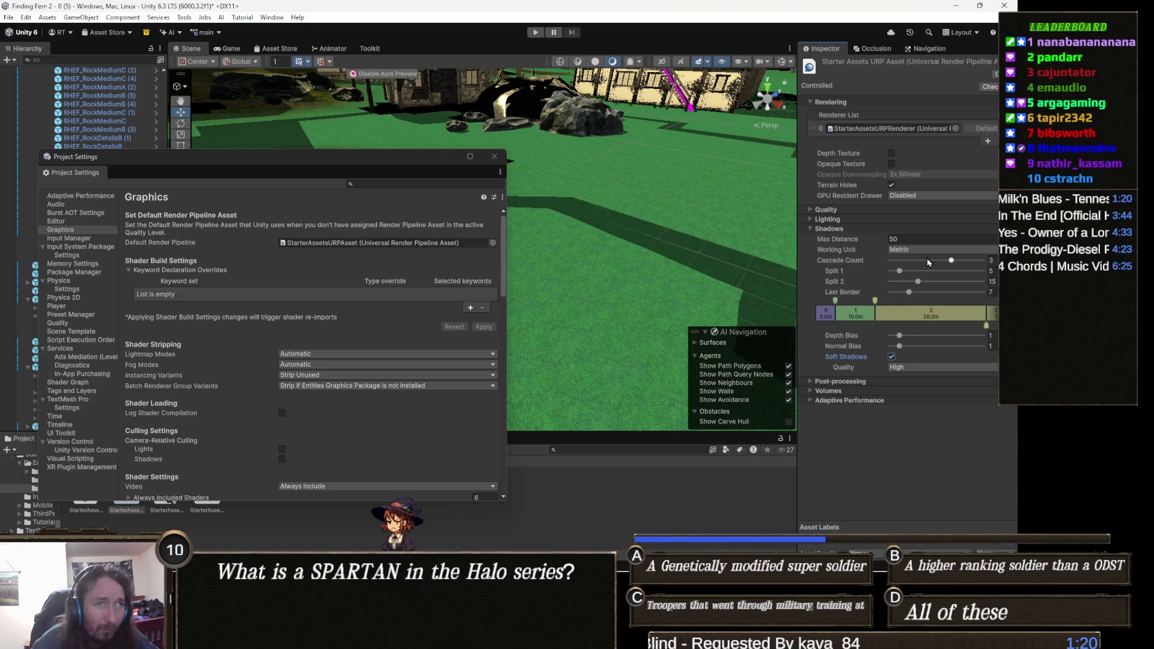
# Try two cascades and switch the split units to percent, then back to metres
pyautogui.moveTo(955, 262); pyautogui.dragTo(908, 268)
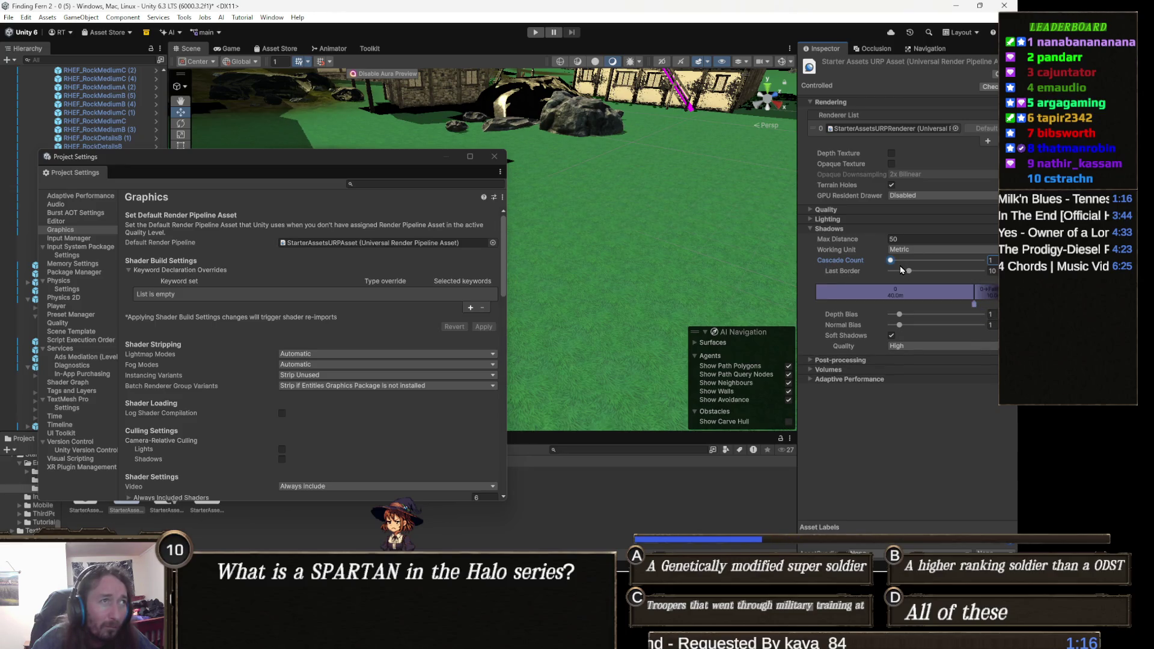
pyautogui.moveTo(901, 270)
pyautogui.mouseDown()
pyautogui.moveTo(976, 270)
pyautogui.moveTo(932, 270)
pyautogui.moveTo(951, 271)
pyautogui.mouseUp()
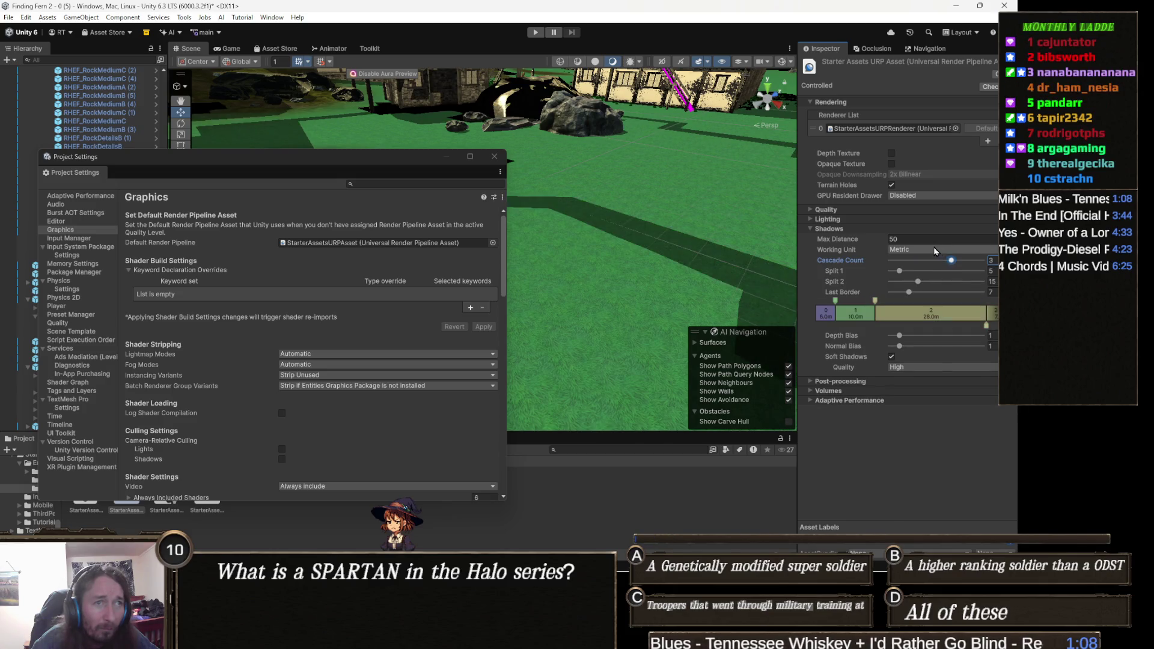
pyautogui.click(934, 251)
pyautogui.click(947, 270)
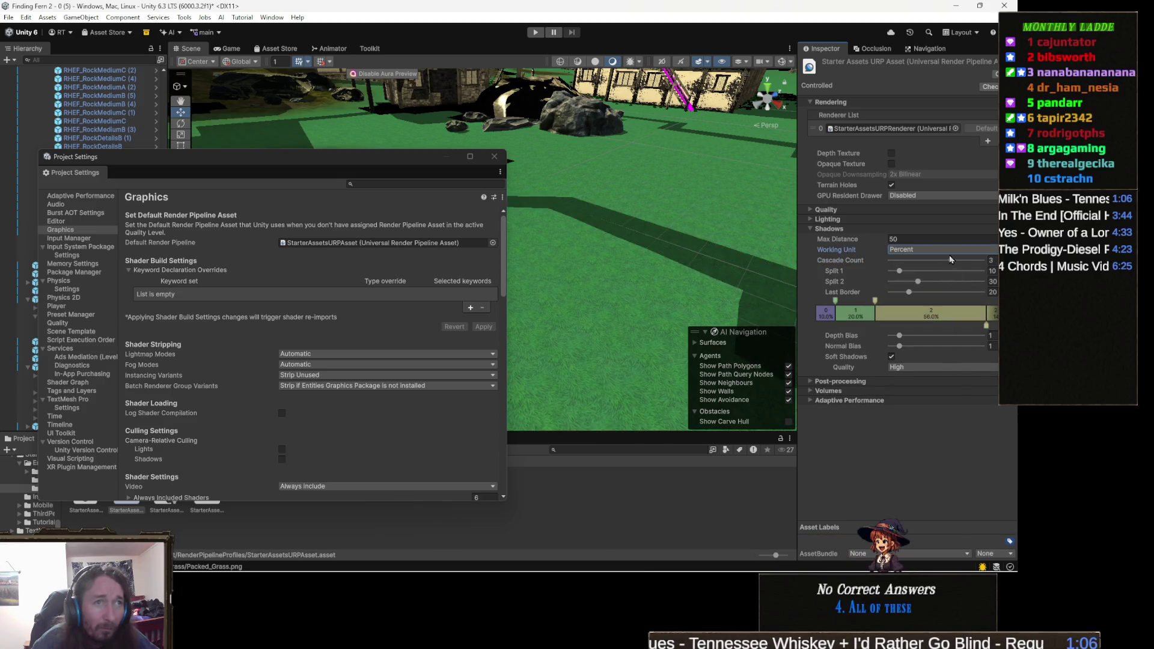
pyautogui.moveTo(971, 263); pyautogui.dragTo(934, 267)
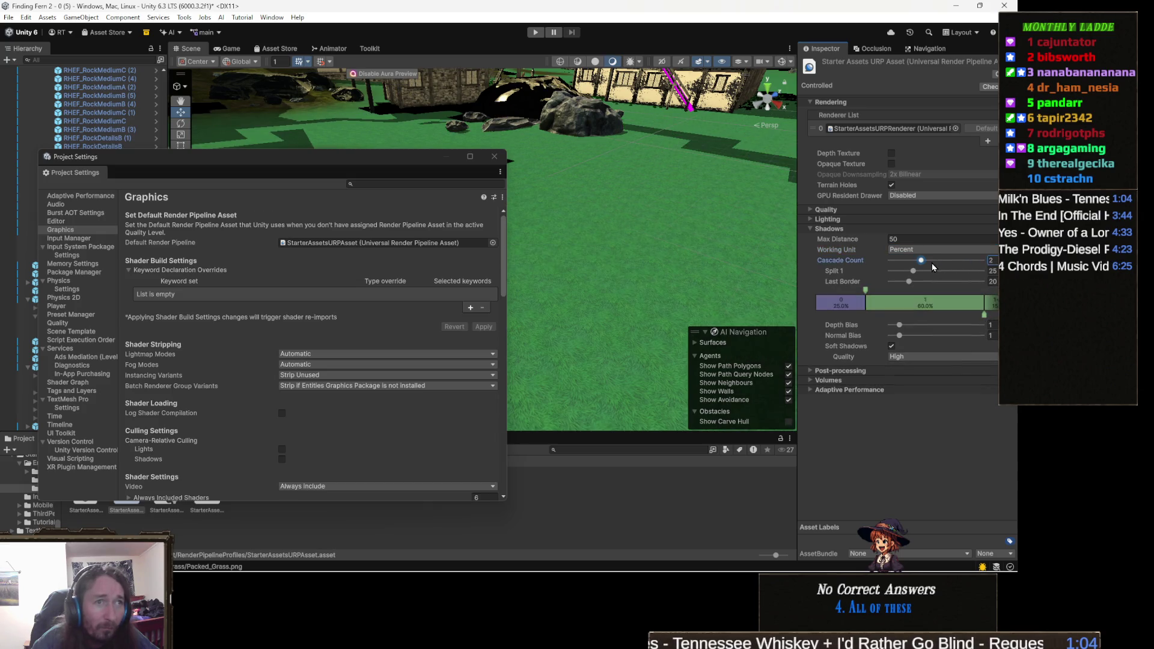
pyautogui.click(938, 250)
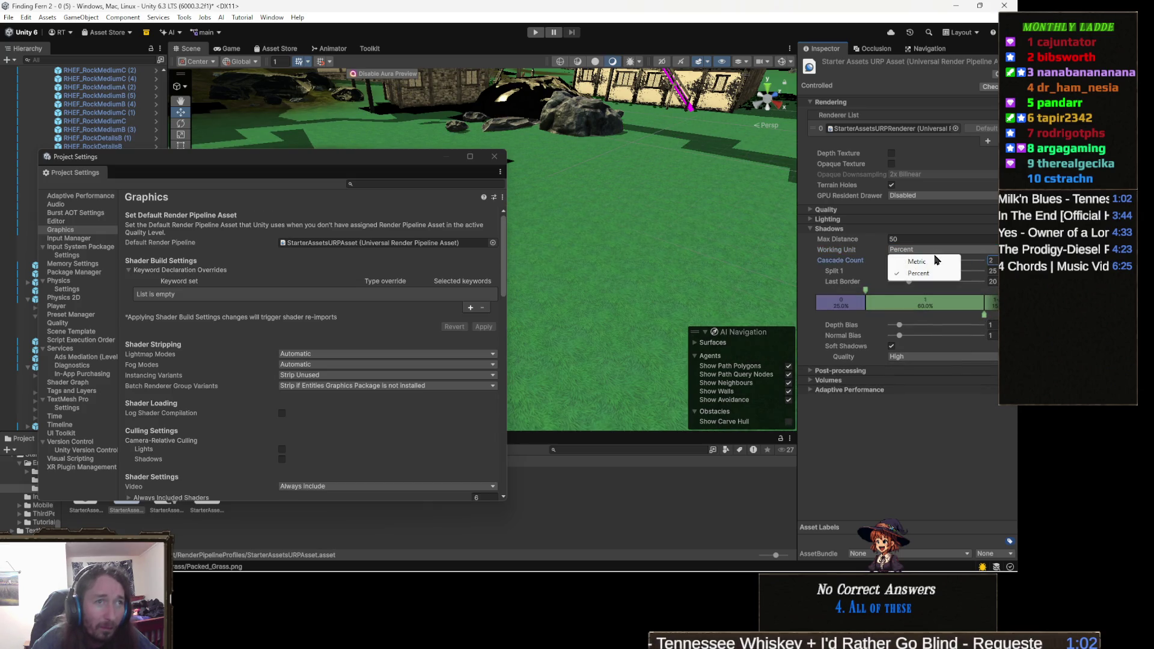
pyautogui.click(936, 263)
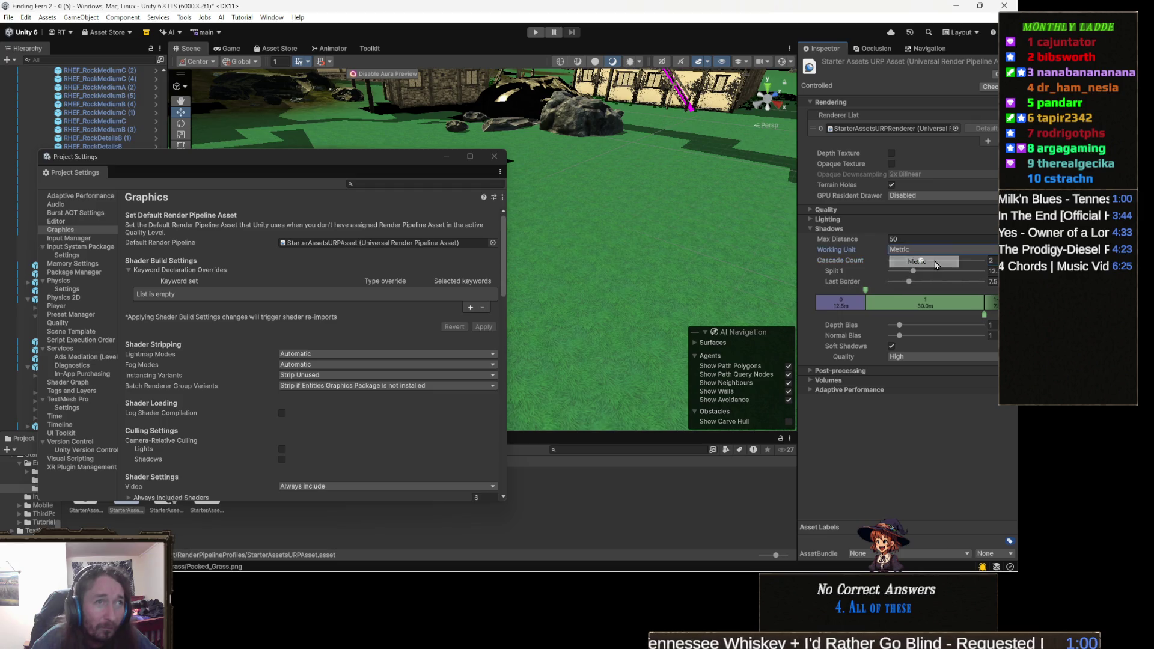
# Set shadow Max Distance to 200 and restore three cascades with splits at 20 and 60
pyautogui.click(918, 239)
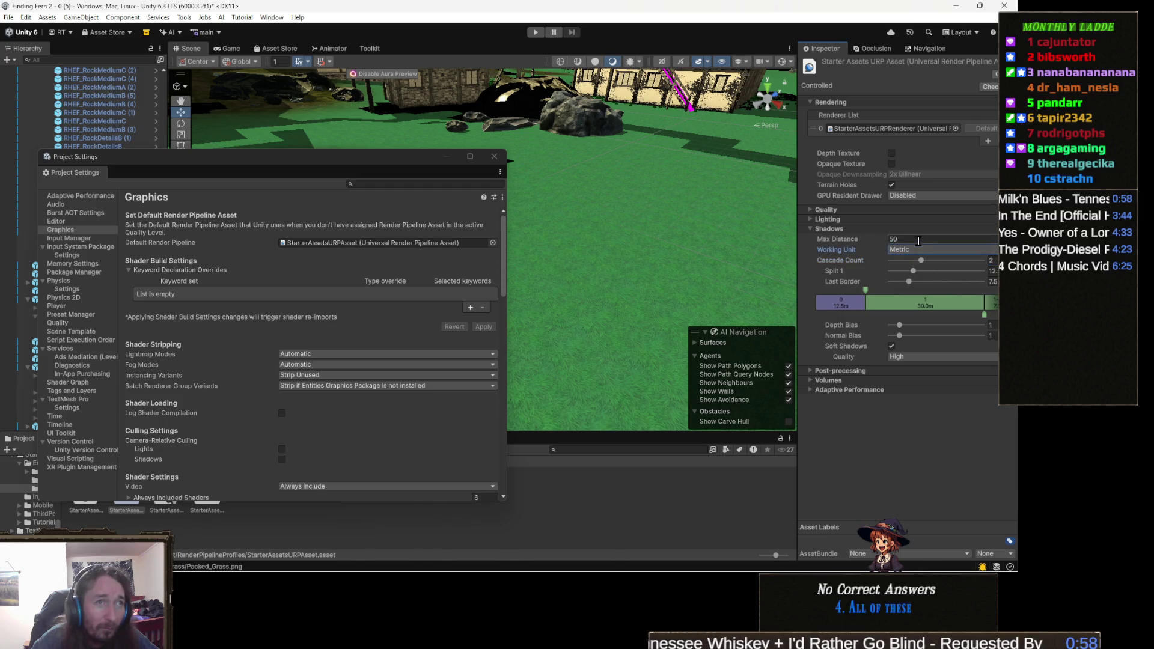
pyautogui.write('200')
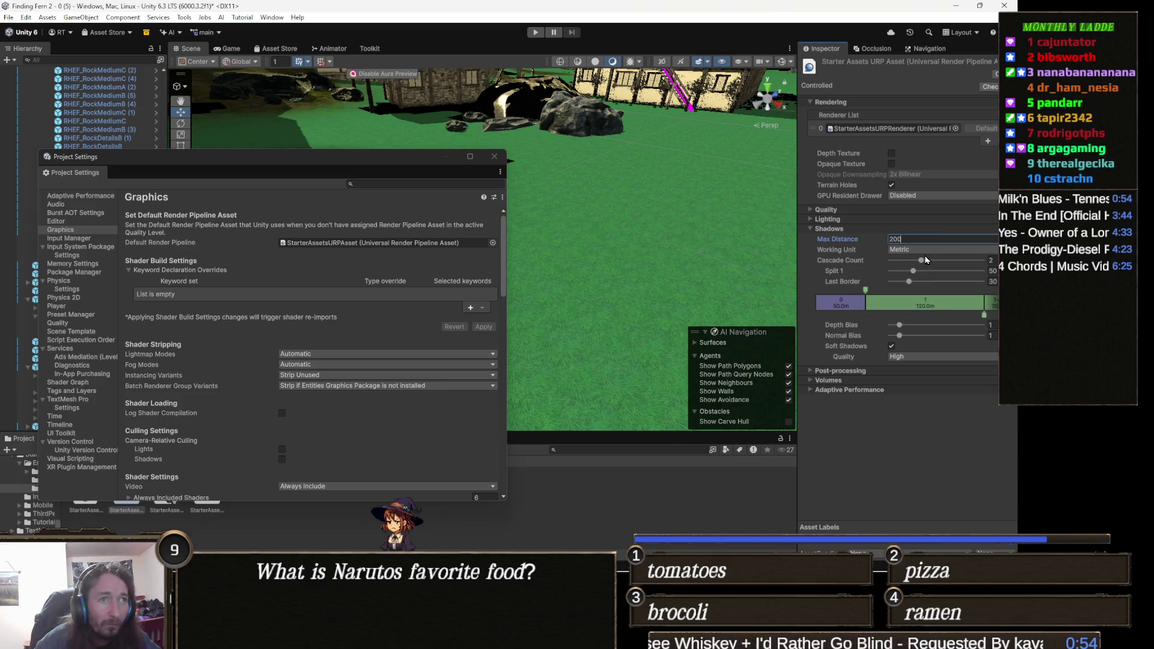
pyautogui.moveTo(528, 190); pyautogui.dragTo(793, 280)
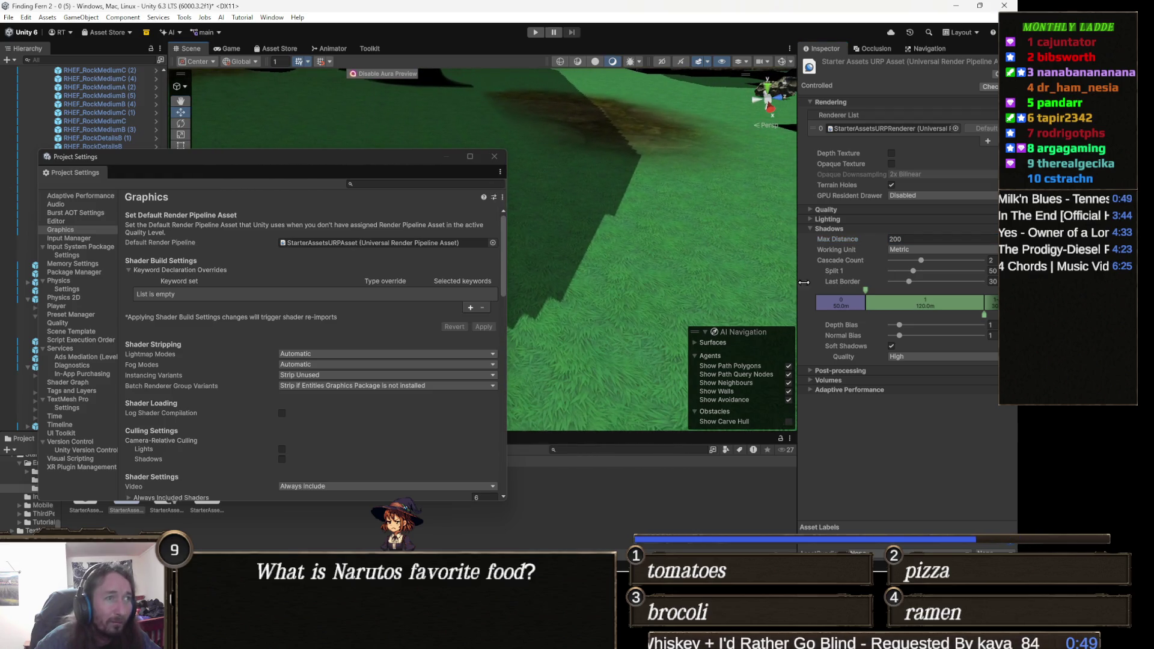
pyautogui.click(948, 261)
pyautogui.moveTo(641, 205)
pyautogui.mouseDown()
pyautogui.moveTo(691, 221)
pyautogui.moveTo(714, 165)
pyautogui.moveTo(723, 299)
pyautogui.moveTo(743, 352)
pyautogui.moveTo(712, 315)
pyautogui.moveTo(759, 159)
pyautogui.mouseUp()
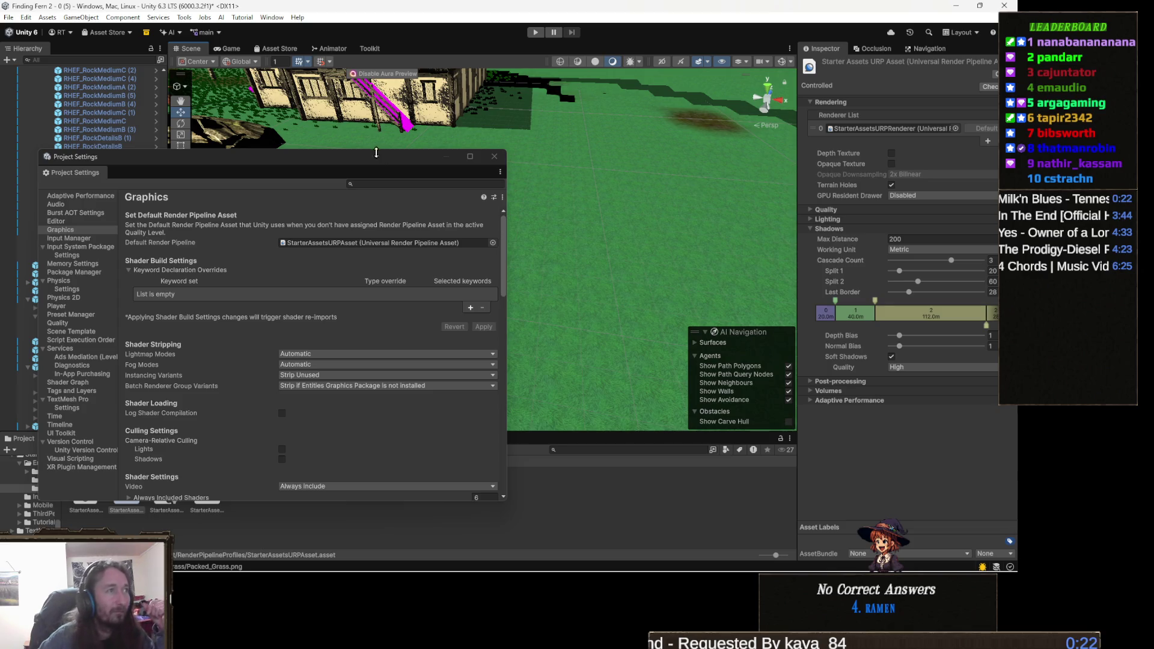
# Move Project Settings aside, scroll through the Graphics page, and close the window
pyautogui.moveTo(406, 160)
pyautogui.mouseDown()
pyautogui.moveTo(637, 163)
pyautogui.moveTo(622, 93)
pyautogui.mouseUp()
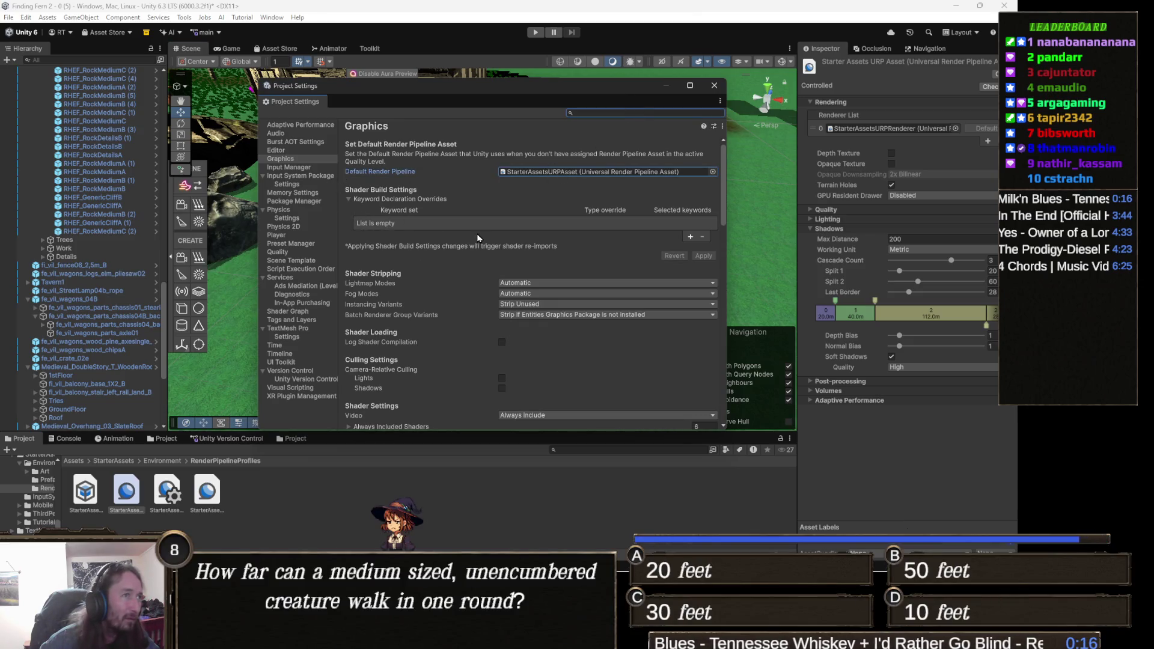
pyautogui.scroll(-3, 540, 263)
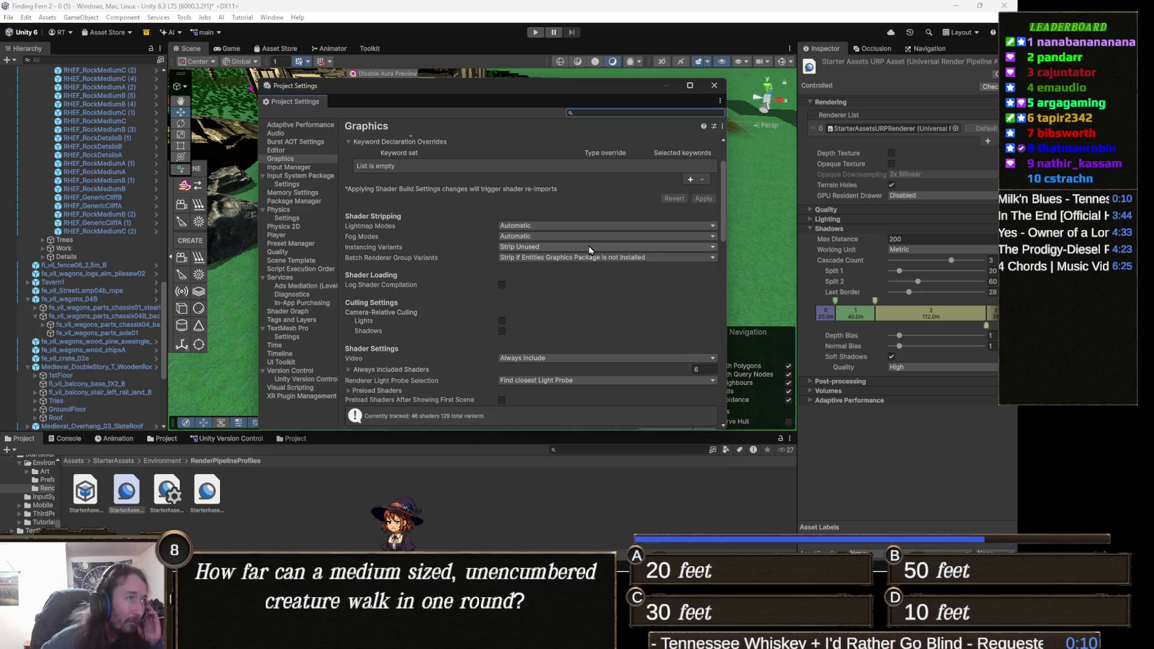
pyautogui.scroll(-4, 496, 257)
pyautogui.scroll(-5, 498, 257)
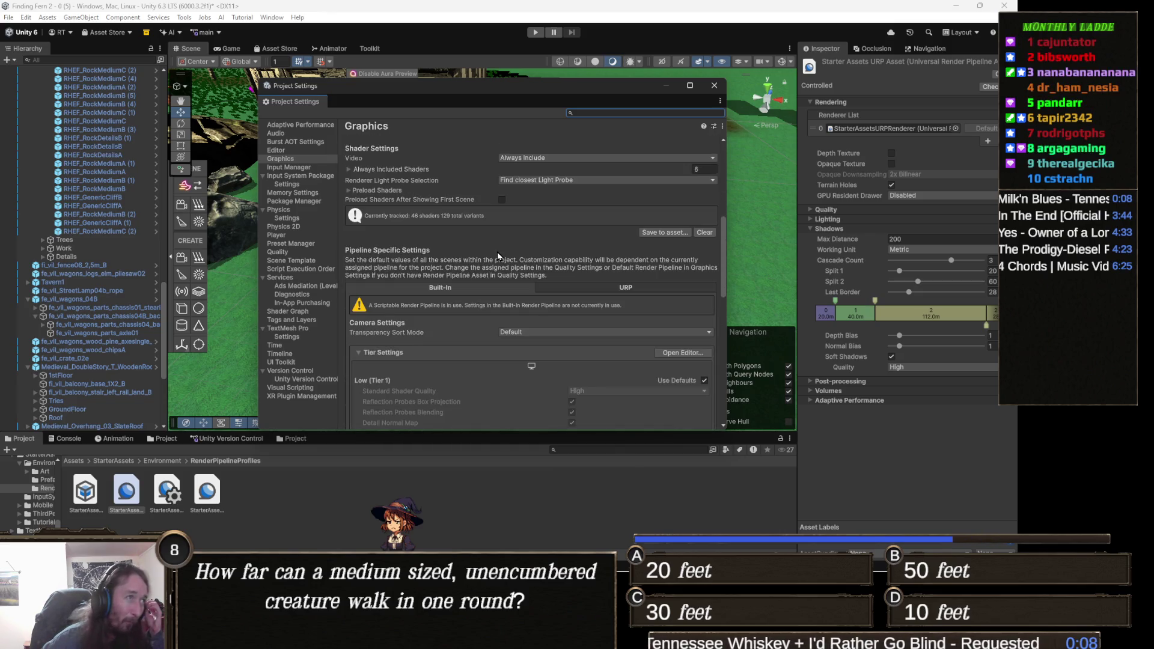
pyautogui.scroll(10, 499, 255)
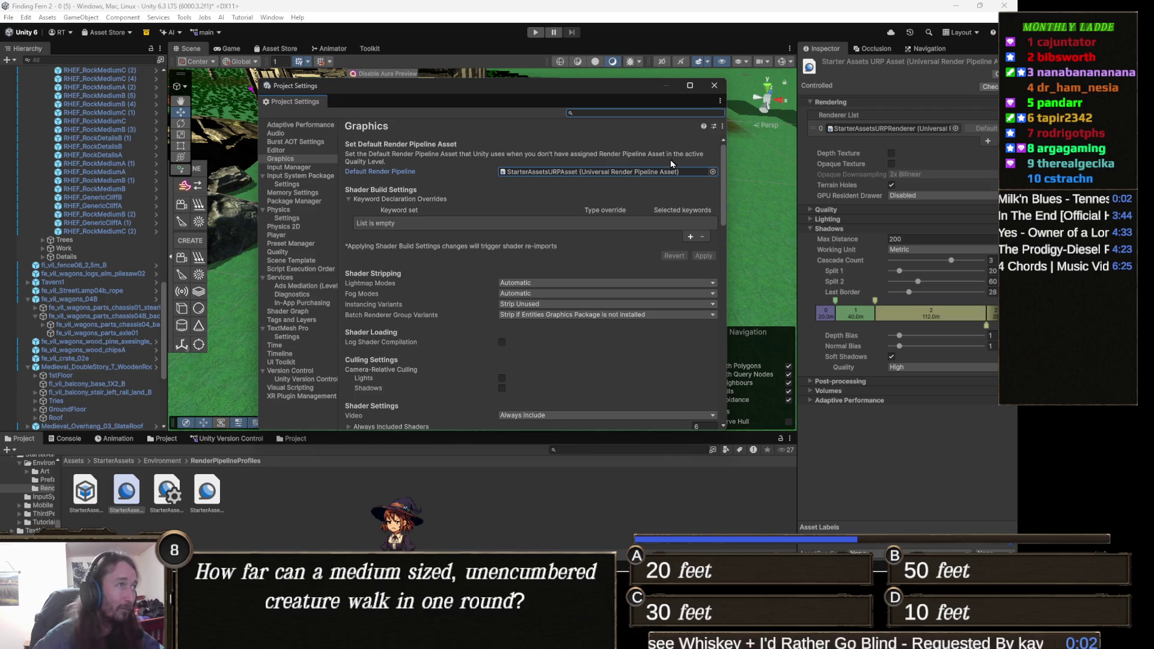
pyautogui.click(714, 85)
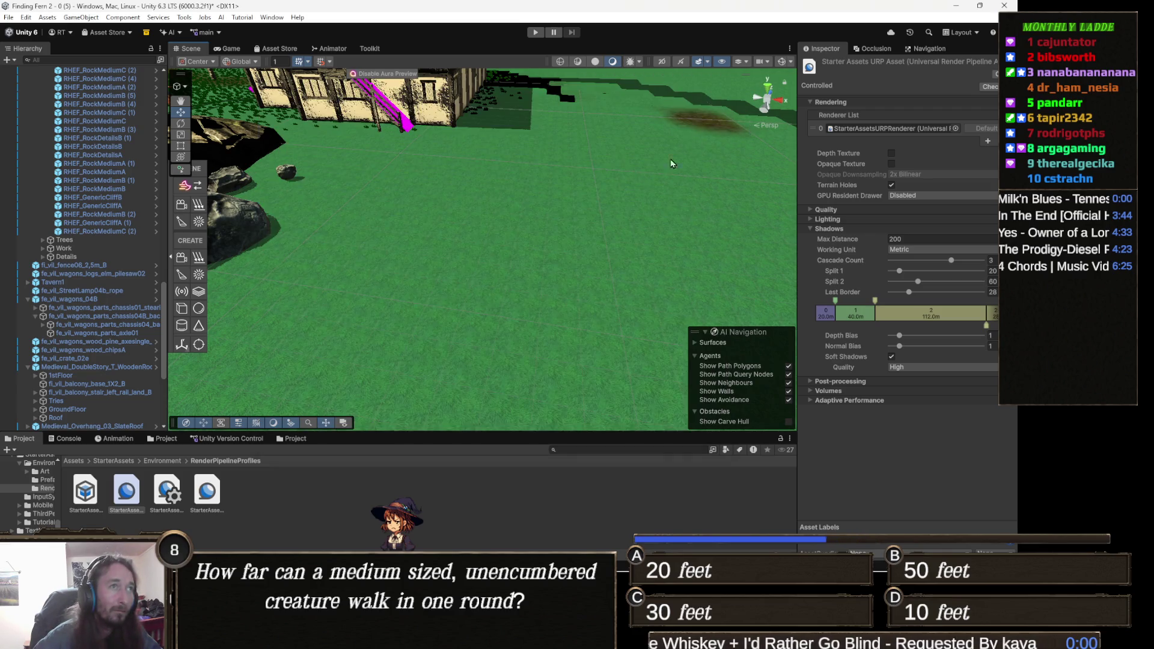
pyautogui.moveTo(552, 209)
pyautogui.mouseDown()
pyautogui.moveTo(351, 237)
pyautogui.moveTo(431, 217)
pyautogui.moveTo(523, 271)
pyautogui.moveTo(642, 284)
pyautogui.moveTo(551, 335)
pyautogui.moveTo(420, 268)
pyautogui.moveTo(312, 312)
pyautogui.moveTo(322, 351)
pyautogui.moveTo(482, 317)
pyautogui.moveTo(481, 330)
pyautogui.moveTo(613, 335)
pyautogui.moveTo(621, 358)
pyautogui.mouseUp()
pyautogui.scroll(4, 520, 325)
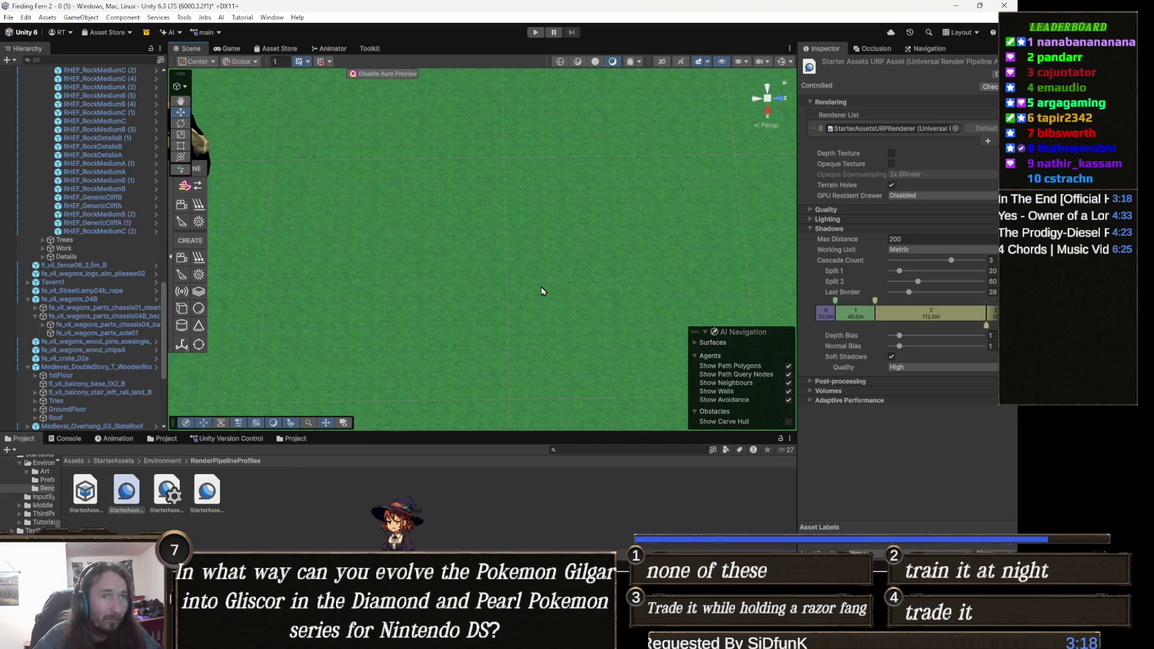
pyautogui.moveTo(541, 291)
pyautogui.mouseDown()
pyautogui.moveTo(486, 312)
pyautogui.moveTo(433, 276)
pyautogui.moveTo(472, 265)
pyautogui.moveTo(515, 273)
pyautogui.mouseUp()
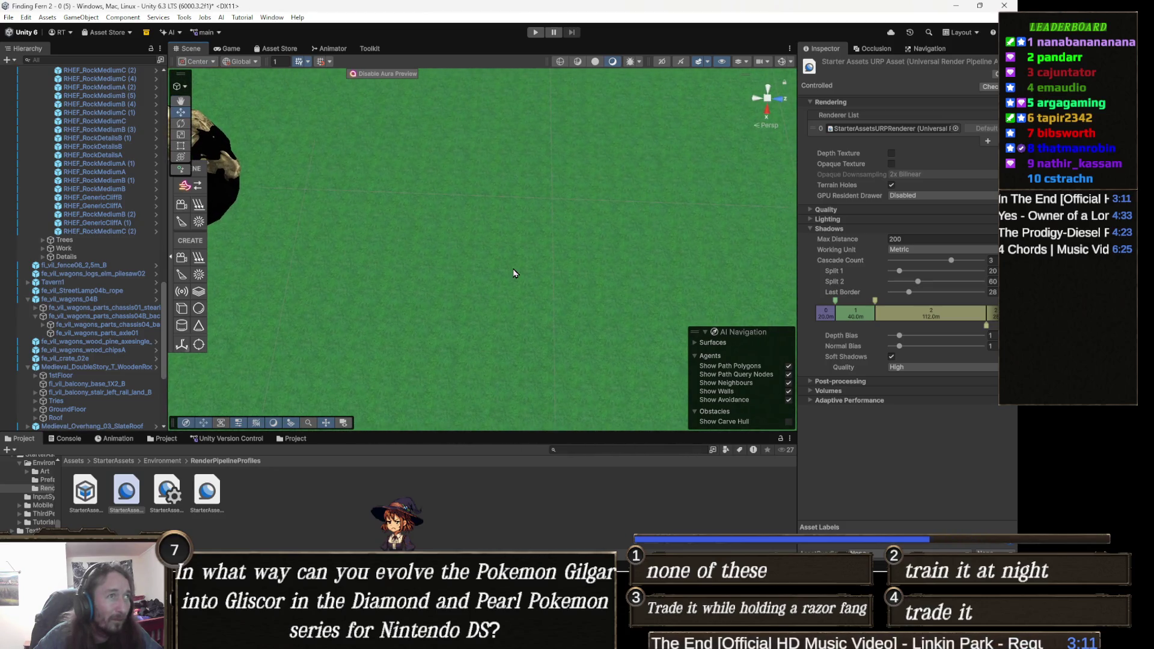
pyautogui.click(498, 303)
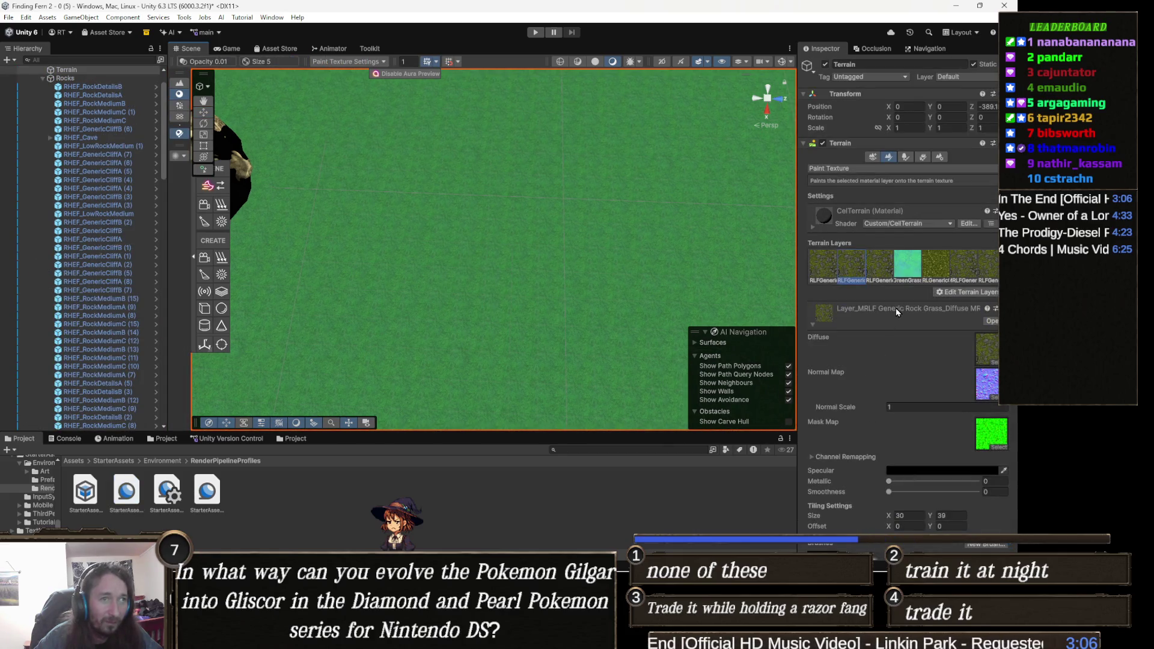
# Select the Green Grass layer and set its tiling size to 4, then to 2
pyautogui.click(908, 265)
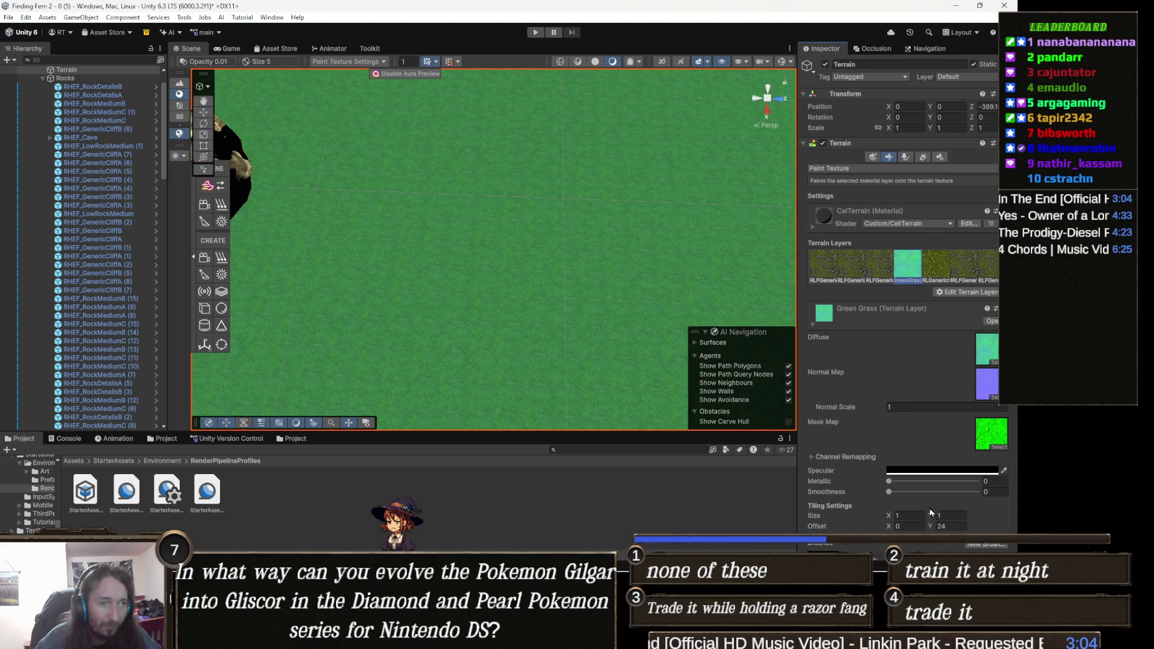
pyautogui.write('4')
pyautogui.click(958, 515)
pyautogui.write('4')
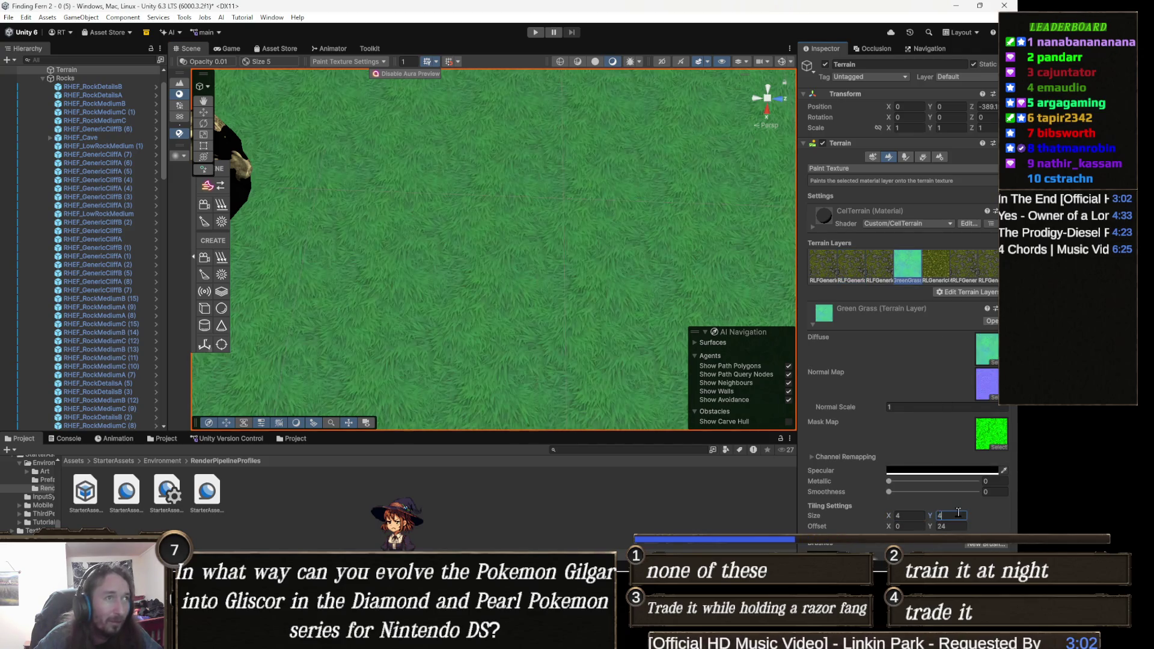
pyautogui.moveTo(523, 206)
pyautogui.mouseDown()
pyautogui.moveTo(515, 224)
pyautogui.moveTo(536, 291)
pyautogui.moveTo(560, 274)
pyautogui.moveTo(497, 305)
pyautogui.moveTo(497, 279)
pyautogui.moveTo(503, 292)
pyautogui.mouseUp()
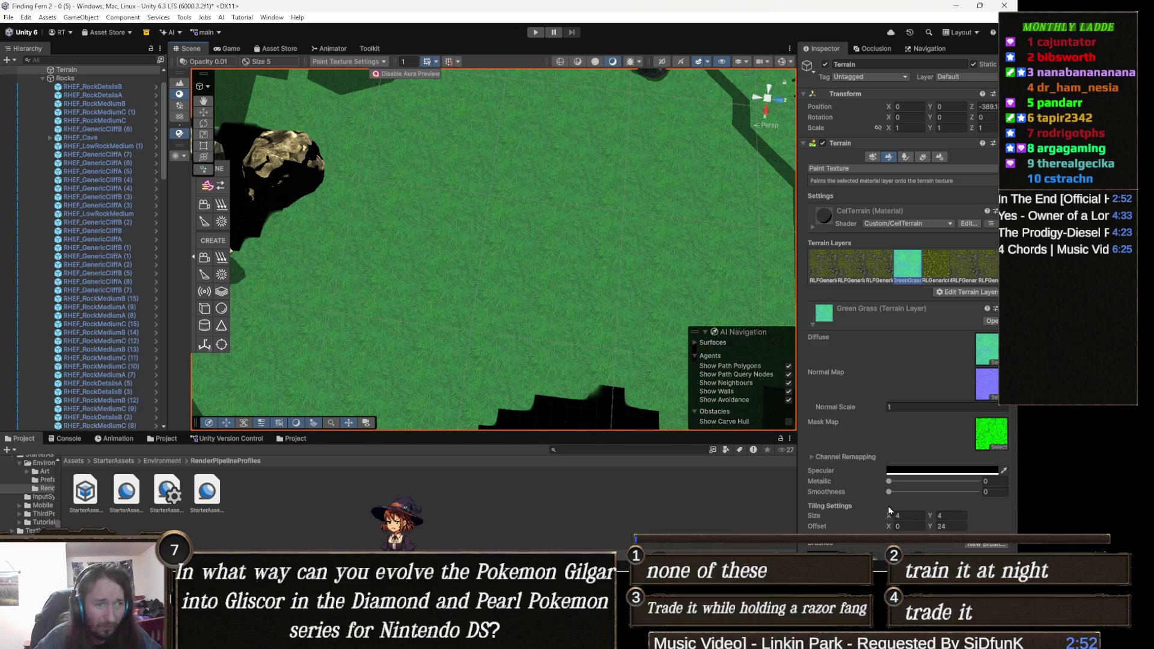
pyautogui.click(902, 515)
pyautogui.write('2')
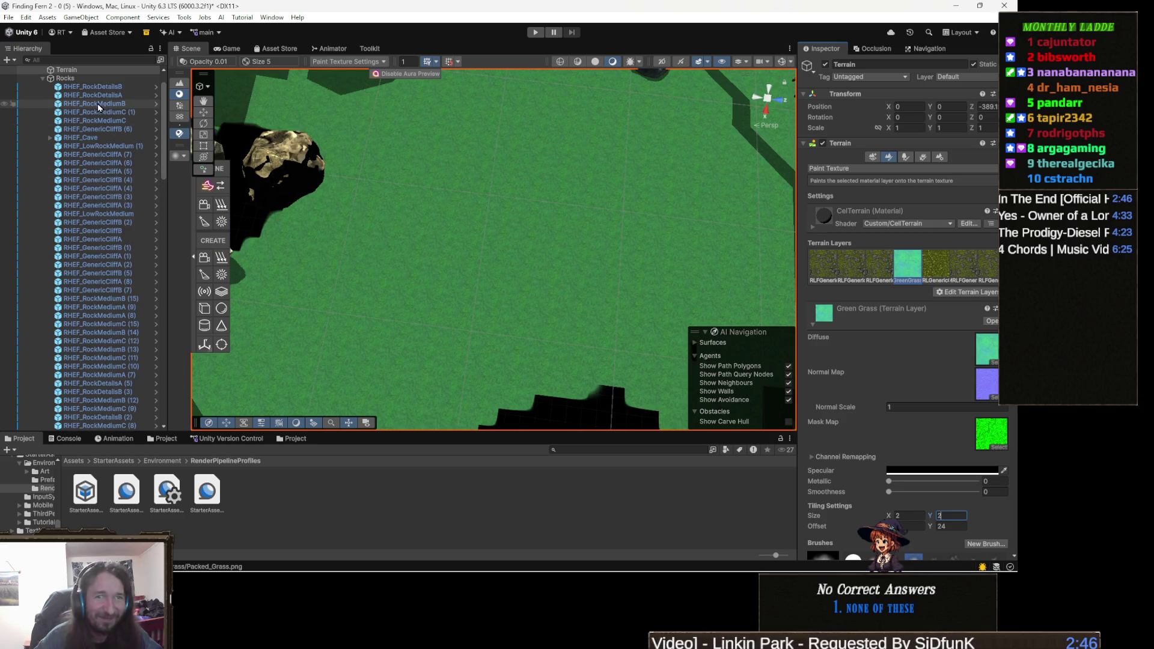
pyautogui.moveTo(457, 204)
pyautogui.mouseDown()
pyautogui.moveTo(523, 213)
pyautogui.moveTo(502, 260)
pyautogui.moveTo(505, 224)
pyautogui.moveTo(529, 223)
pyautogui.mouseUp()
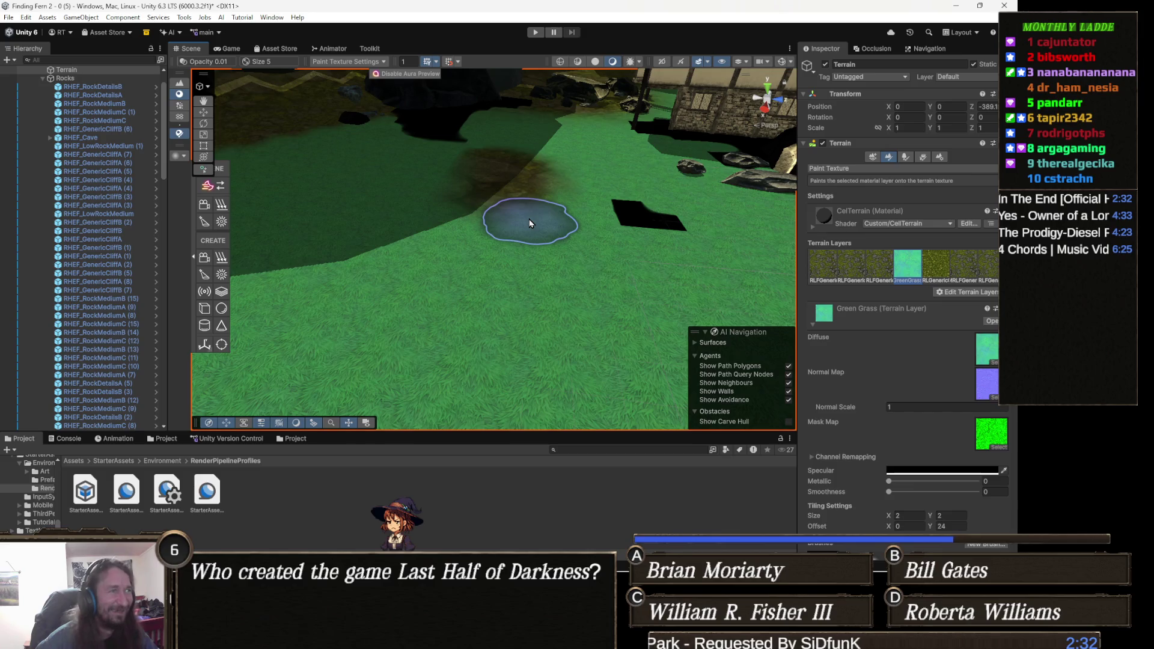
# Paint the rock-grass layer over the black patch near the house
pyautogui.moveTo(489, 227)
pyautogui.mouseDown()
pyautogui.moveTo(564, 182)
pyautogui.moveTo(505, 141)
pyautogui.mouseUp()
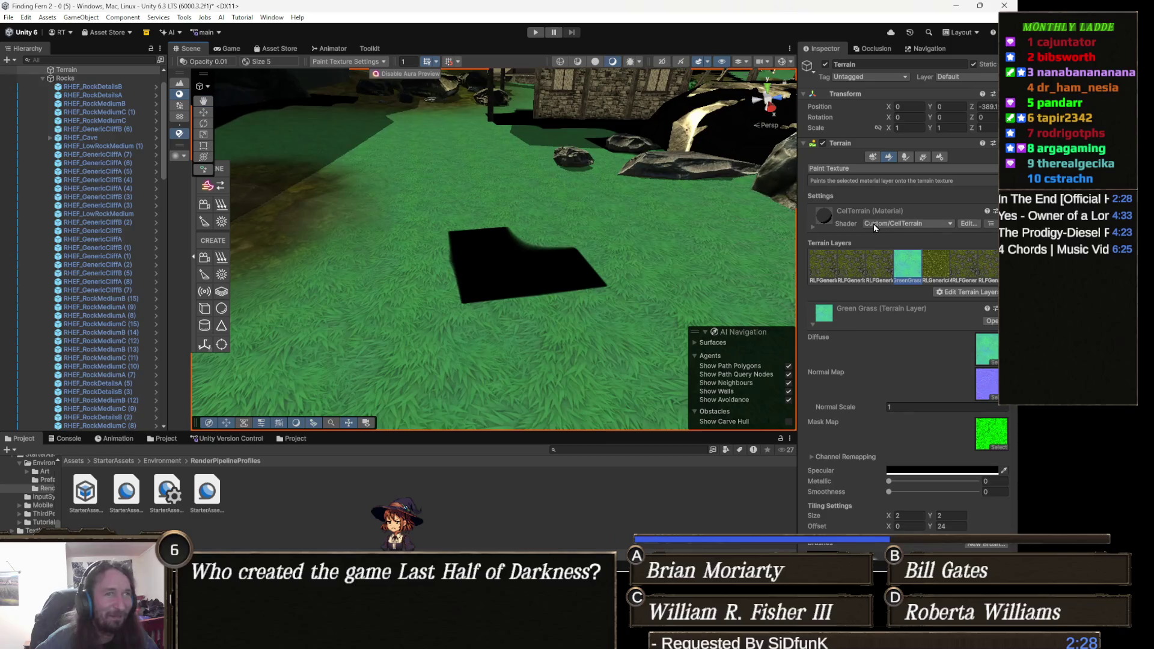
pyautogui.click(869, 269)
pyautogui.moveTo(541, 279)
pyautogui.mouseDown()
pyautogui.moveTo(529, 248)
pyautogui.moveTo(496, 249)
pyautogui.moveTo(413, 315)
pyautogui.moveTo(313, 273)
pyautogui.moveTo(284, 354)
pyautogui.moveTo(221, 308)
pyautogui.moveTo(456, 317)
pyautogui.moveTo(384, 293)
pyautogui.moveTo(438, 322)
pyautogui.moveTo(510, 255)
pyautogui.mouseUp()
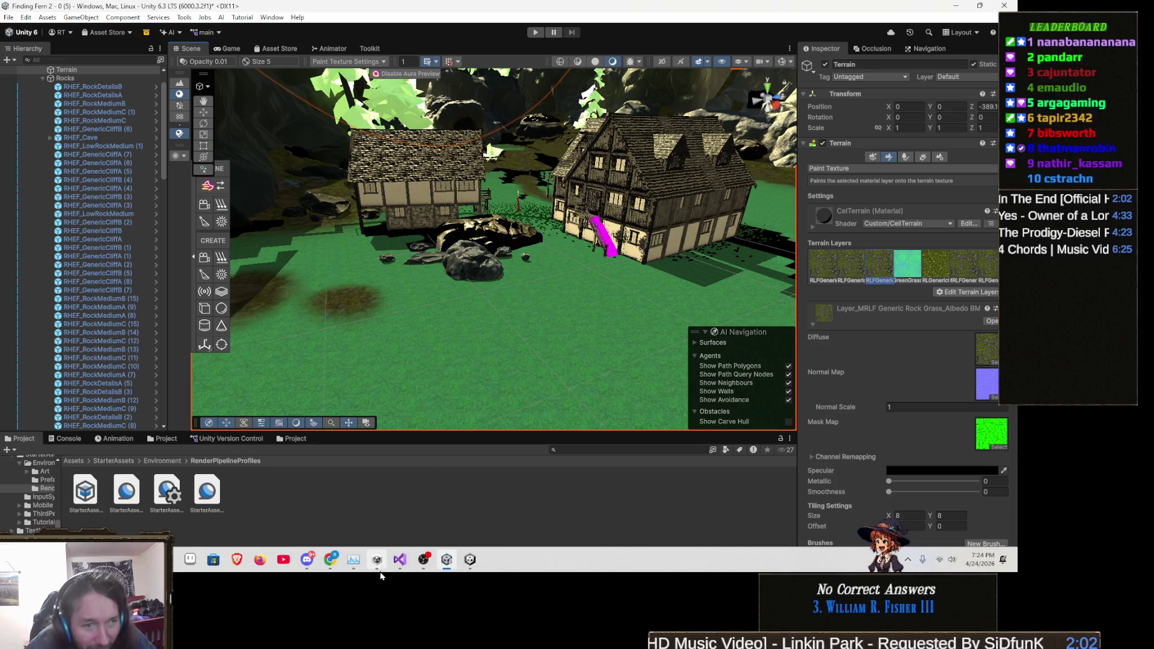
# Orbit toward the houses and select the house so its window wall fills the view
pyautogui.moveTo(379, 563)
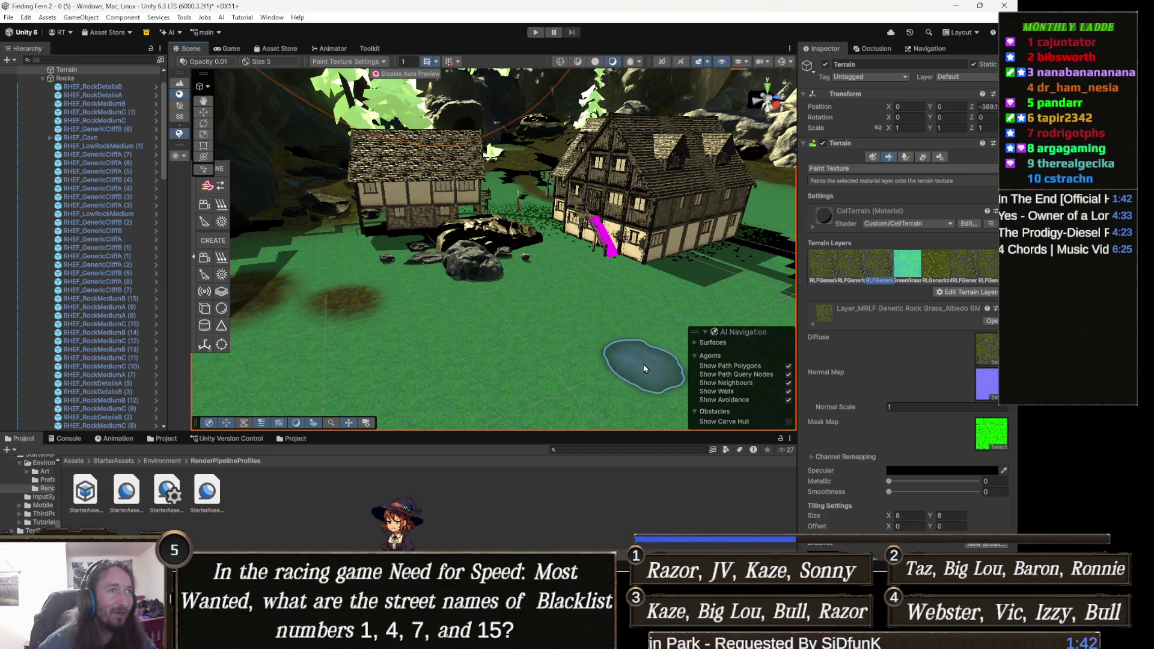
pyautogui.moveTo(577, 298)
pyautogui.mouseDown()
pyautogui.moveTo(654, 259)
pyautogui.moveTo(614, 275)
pyautogui.mouseUp()
pyautogui.click(615, 275)
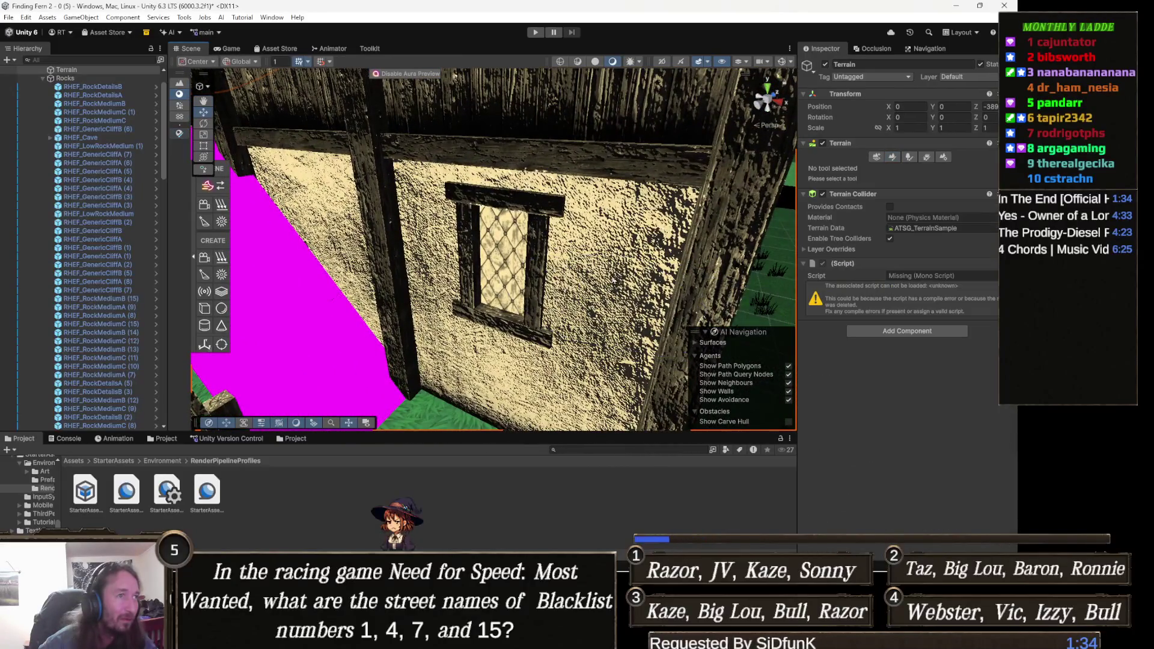
# Select the window wall and tweak its fe_village_base Contrast Lighting sliders, undoing the last change
pyautogui.click(608, 276)
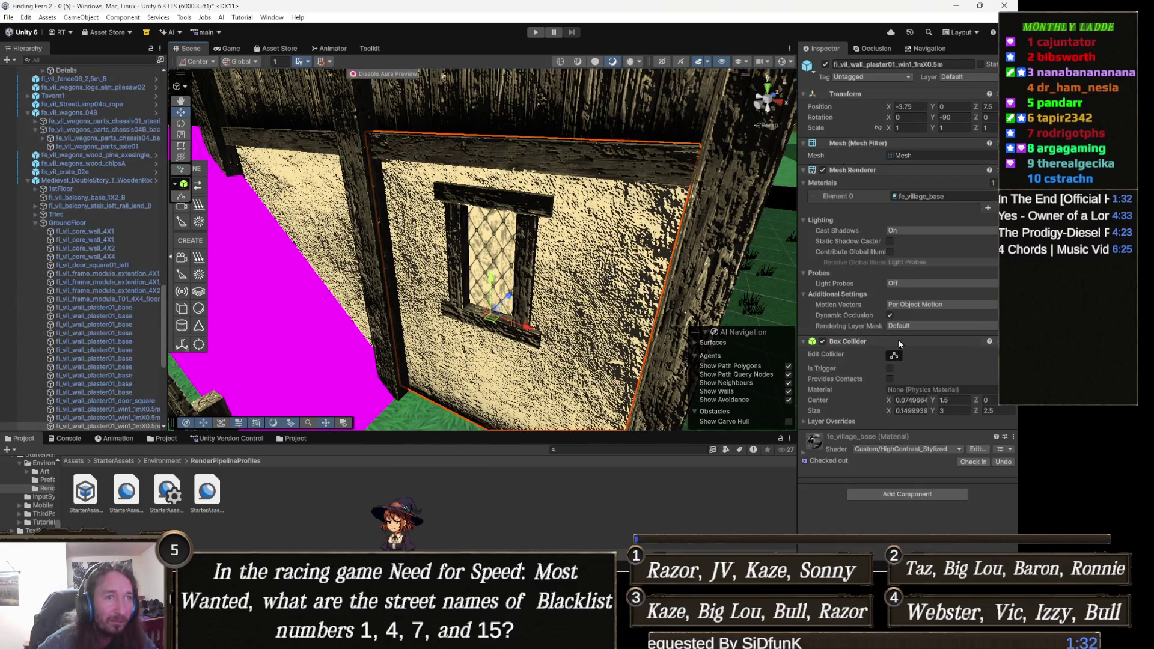
pyautogui.click(810, 439)
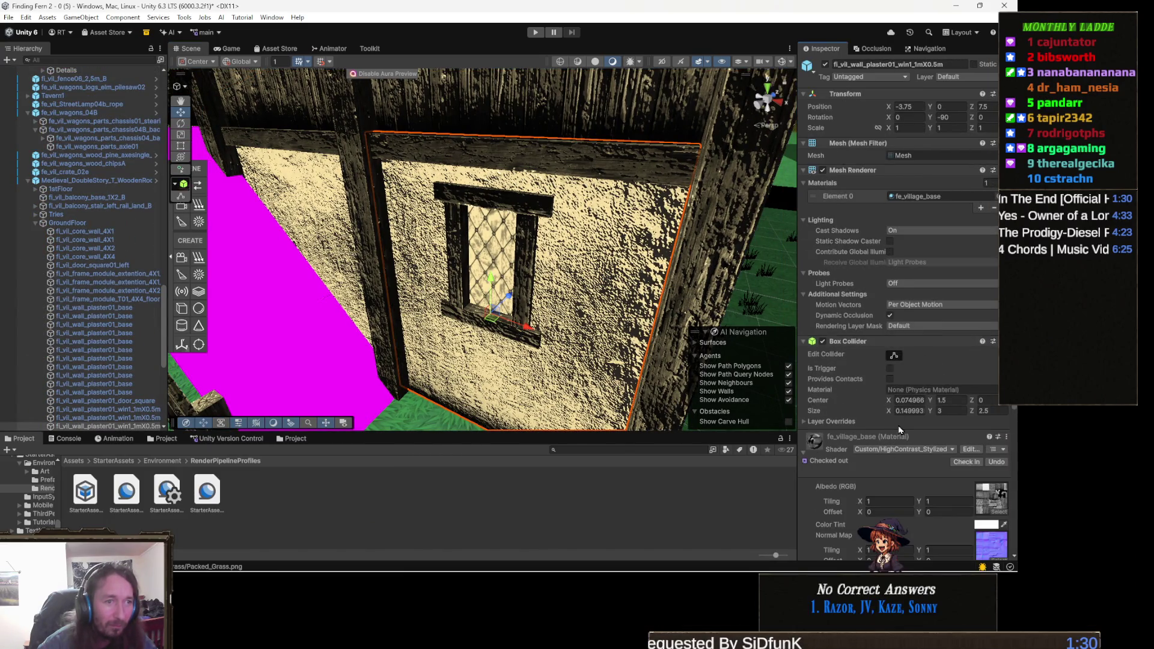
pyautogui.scroll(-5, 952, 414)
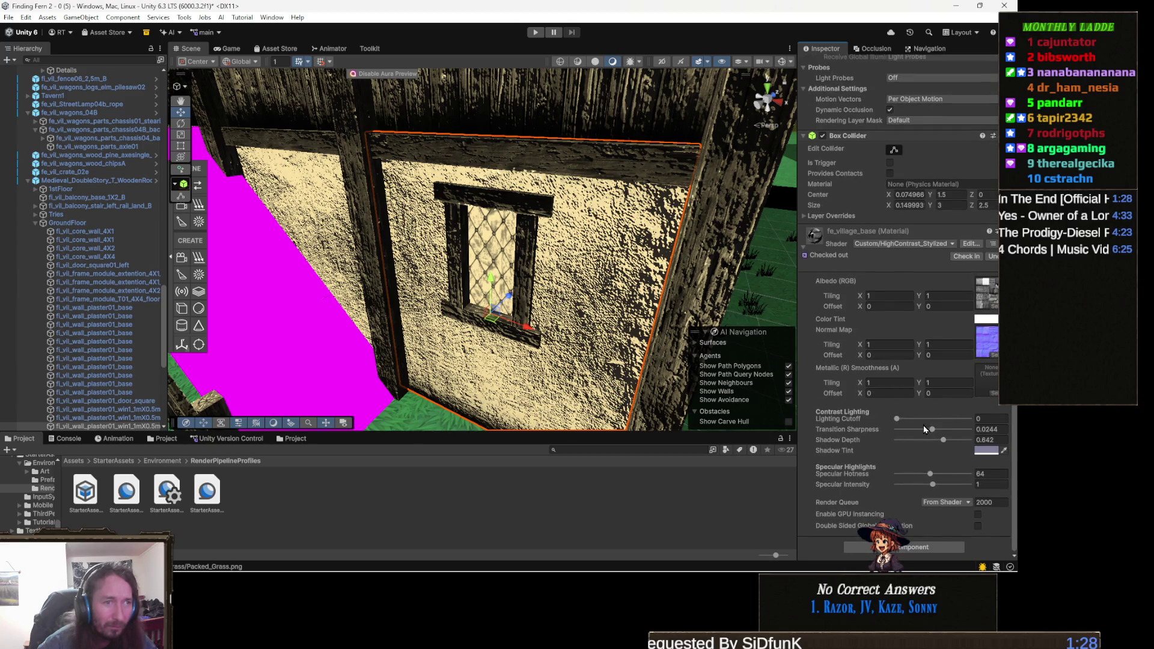
pyautogui.moveTo(926, 479)
pyautogui.mouseDown()
pyautogui.moveTo(884, 476)
pyautogui.moveTo(1012, 479)
pyautogui.moveTo(896, 485)
pyautogui.moveTo(946, 485)
pyautogui.mouseUp()
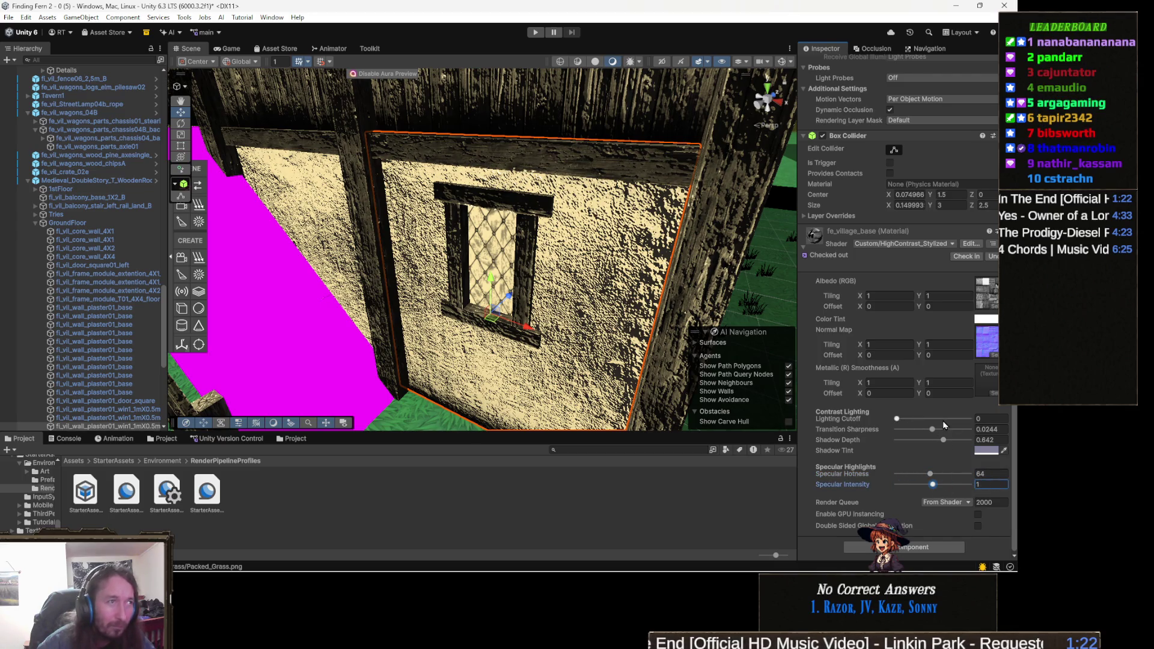
pyautogui.moveTo(902, 420)
pyautogui.mouseDown()
pyautogui.moveTo(926, 420)
pyautogui.moveTo(826, 425)
pyautogui.mouseUp()
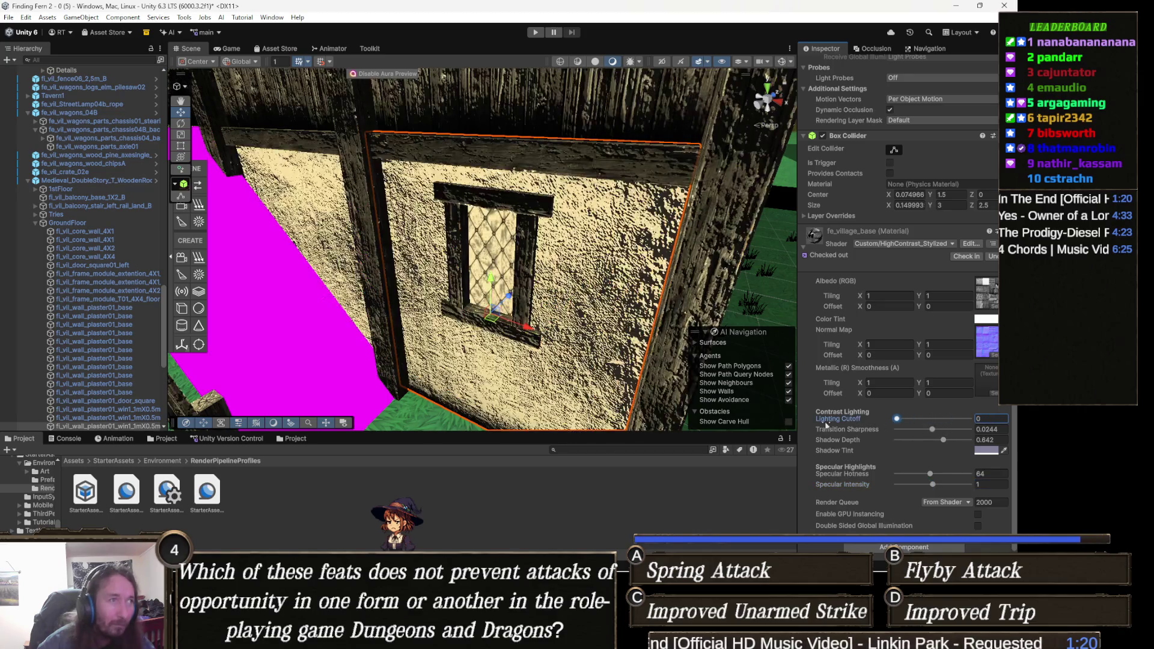
pyautogui.moveTo(934, 435)
pyautogui.mouseDown()
pyautogui.moveTo(957, 441)
pyautogui.moveTo(792, 441)
pyautogui.mouseUp()
pyautogui.hotkey('ctrl', 'z')
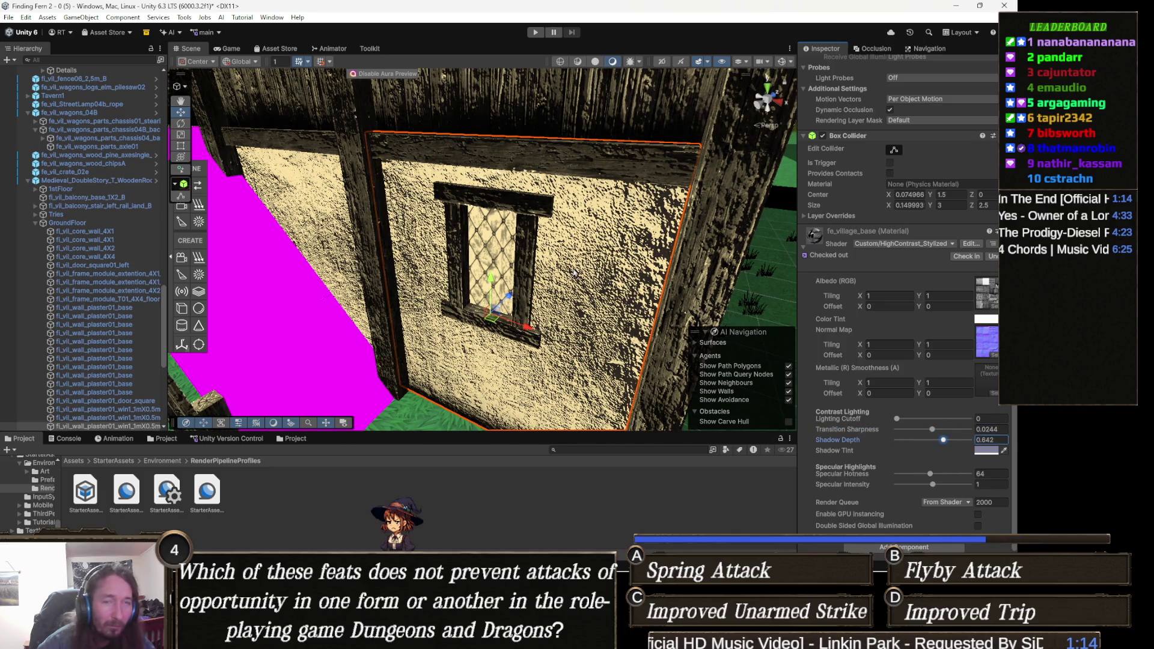
# Pull the view back from the building and start Play mode
pyautogui.scroll(-5, 537, 254)
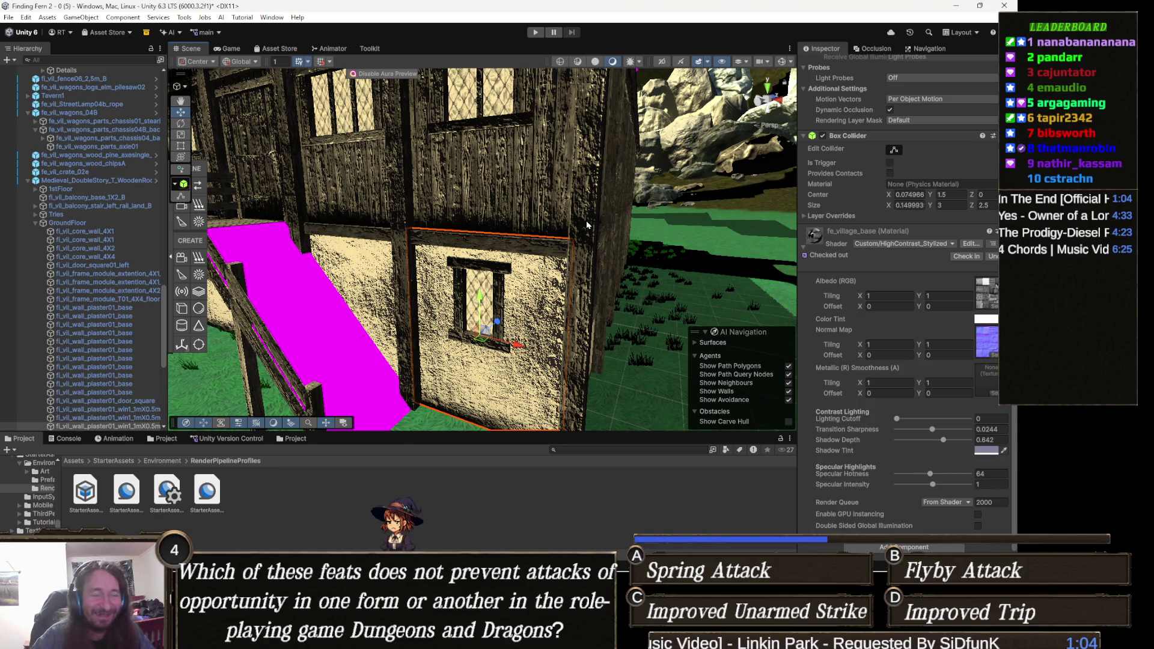
pyautogui.moveTo(555, 245)
pyautogui.mouseDown()
pyautogui.moveTo(351, 258)
pyautogui.moveTo(509, 213)
pyautogui.moveTo(503, 298)
pyautogui.mouseUp()
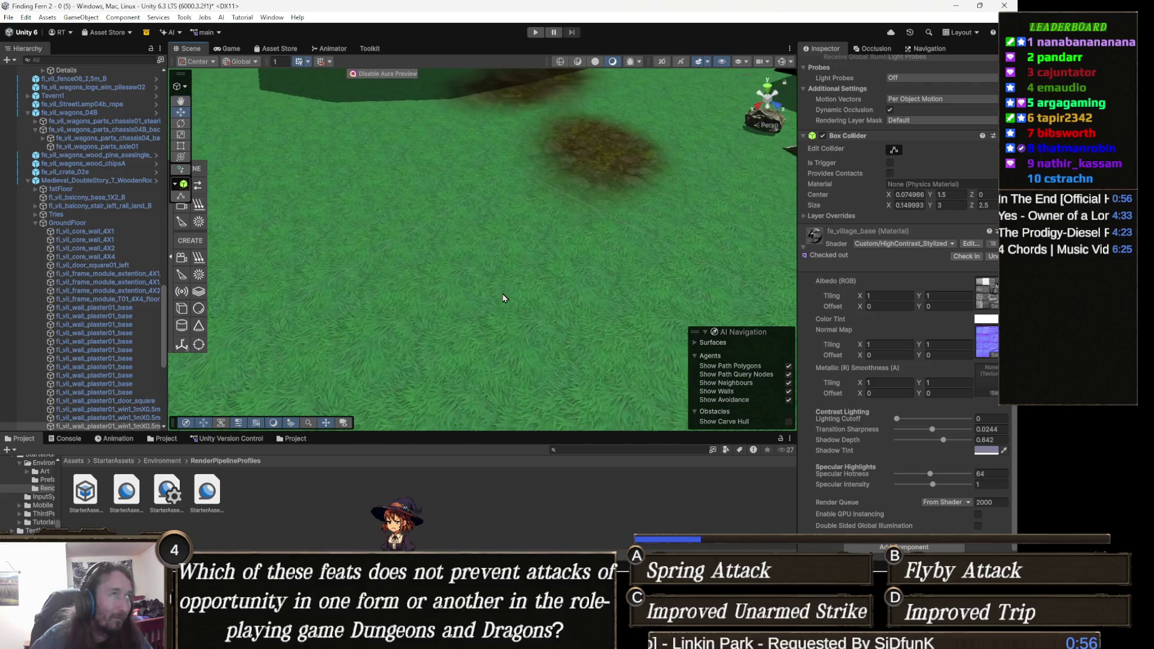
pyautogui.click(534, 33)
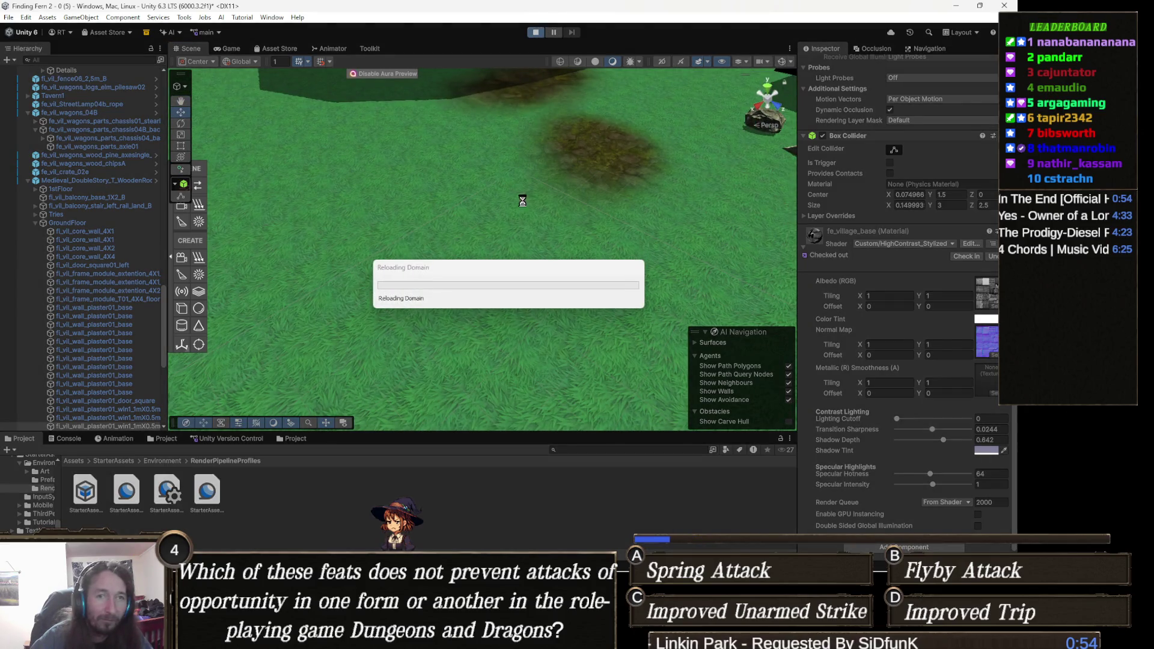
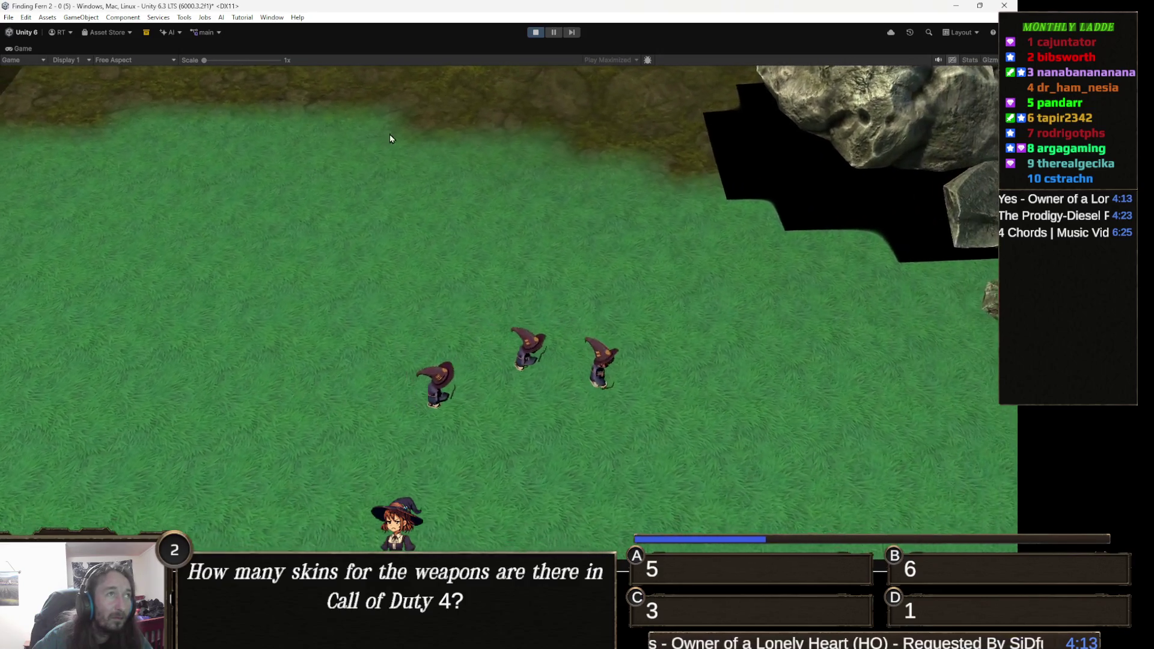
# Stop the game, raise the URP Shadows Max Distance from 200 to 300, and play again
pyautogui.click(539, 36)
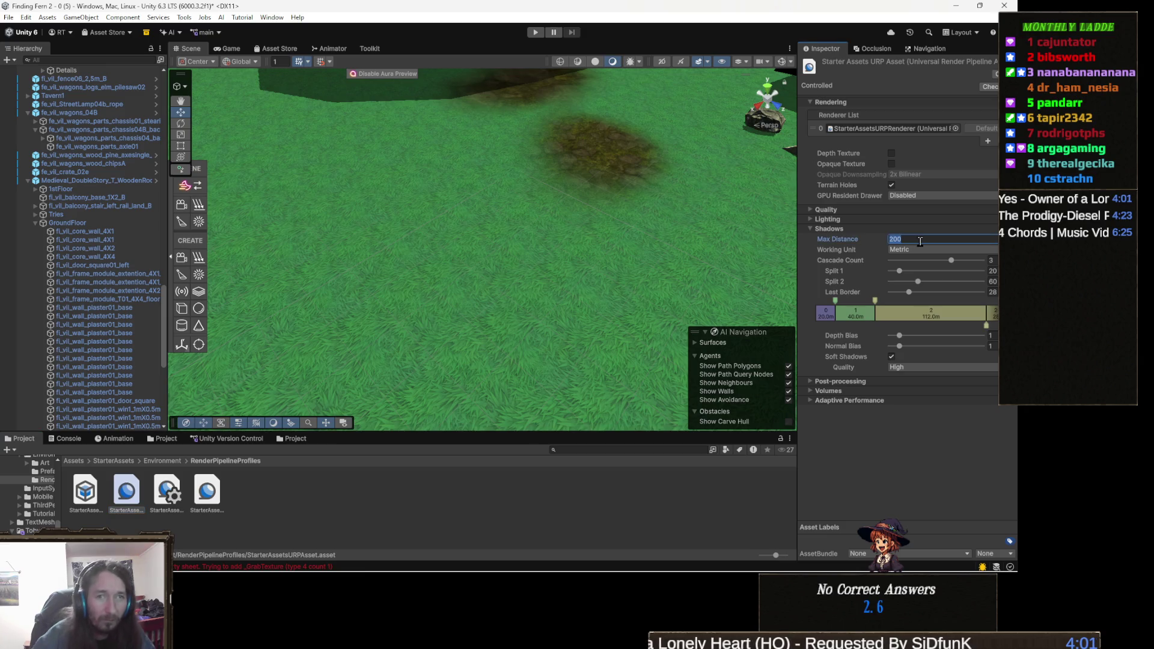
pyautogui.write('300')
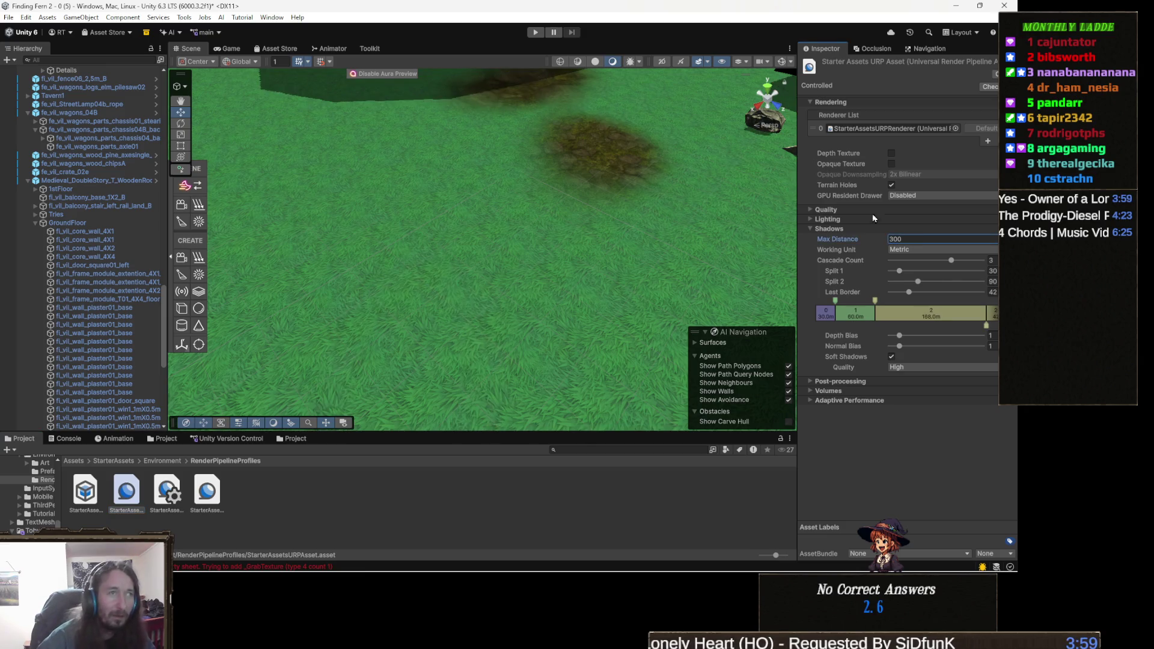
pyautogui.click(539, 35)
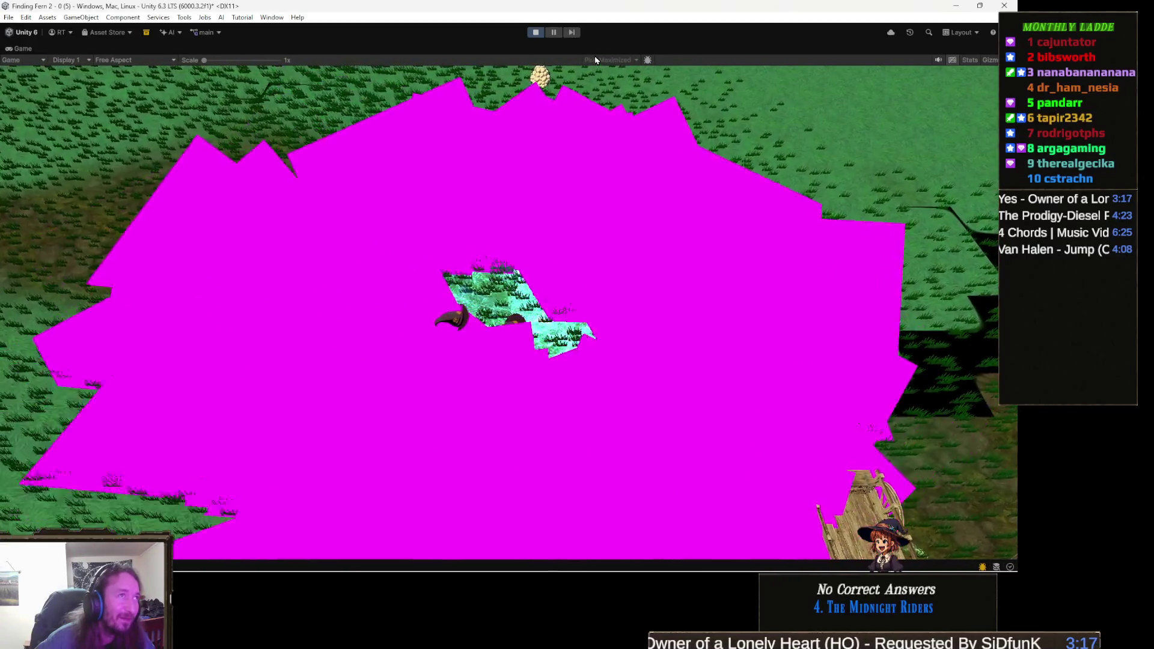
# Exit Play mode, orbit the Scene view down over the grass and rock patches, and select the terrain
pyautogui.click(537, 33)
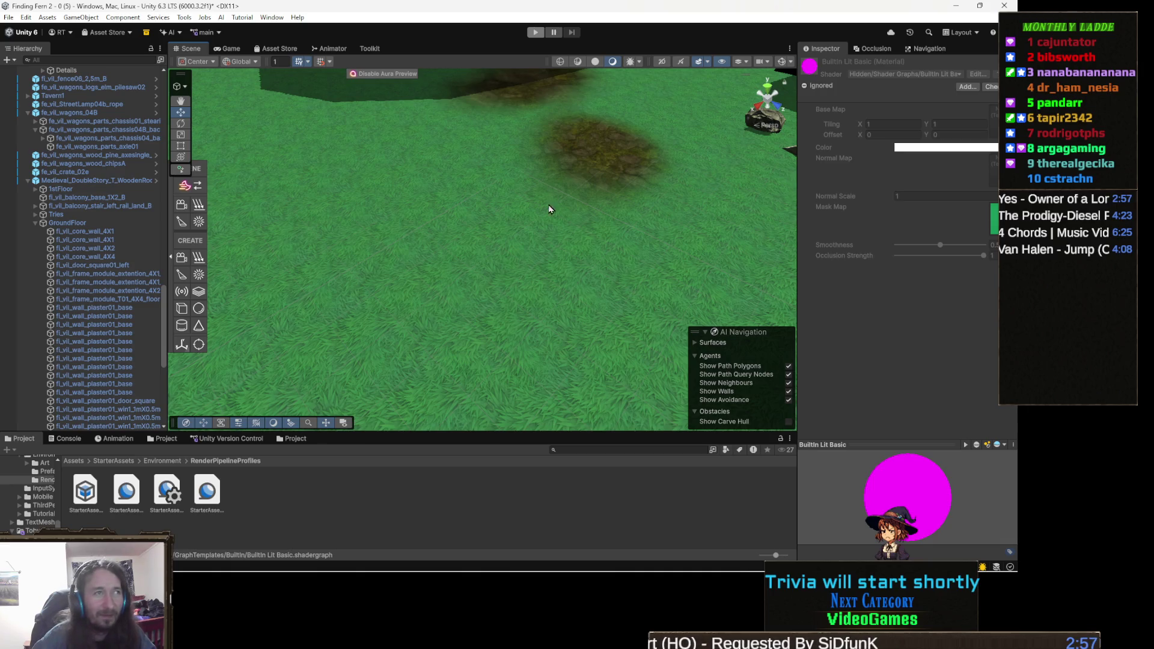
pyautogui.moveTo(533, 244)
pyautogui.mouseDown()
pyautogui.moveTo(590, 198)
pyautogui.moveTo(561, 199)
pyautogui.moveTo(532, 260)
pyautogui.moveTo(585, 244)
pyautogui.moveTo(608, 302)
pyautogui.moveTo(625, 291)
pyautogui.moveTo(624, 266)
pyautogui.mouseUp()
pyautogui.moveTo(529, 283)
pyautogui.mouseDown()
pyautogui.moveTo(564, 283)
pyautogui.moveTo(608, 341)
pyautogui.mouseUp()
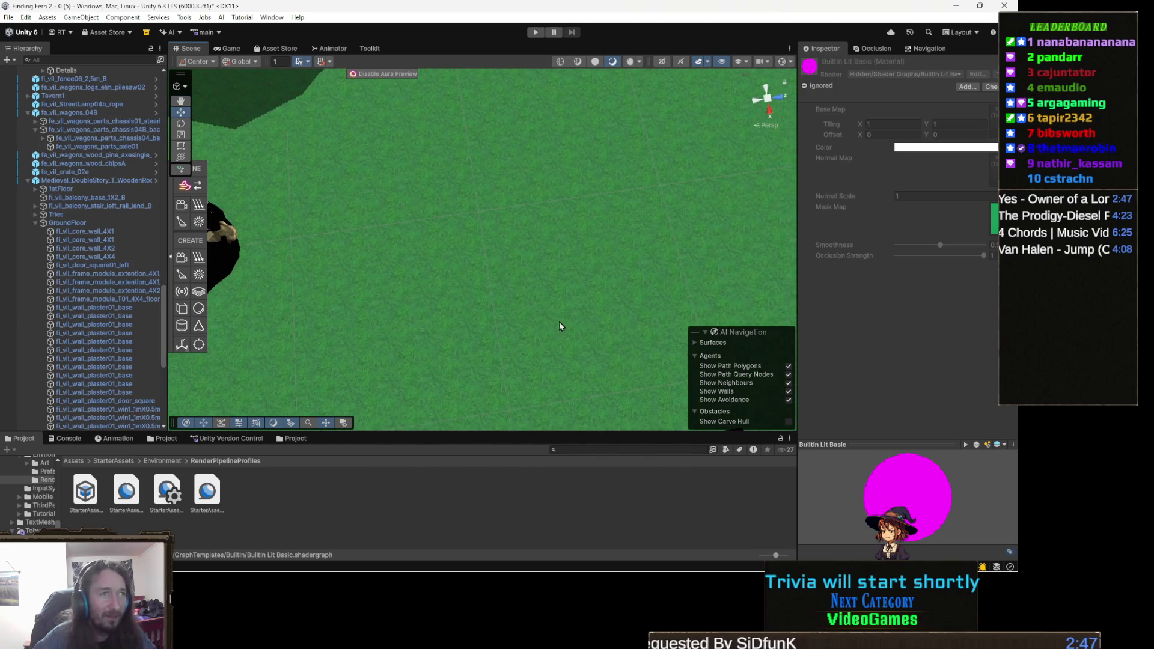
pyautogui.moveTo(538, 317)
pyautogui.mouseDown()
pyautogui.moveTo(572, 258)
pyautogui.moveTo(588, 263)
pyautogui.moveTo(582, 306)
pyautogui.mouseUp()
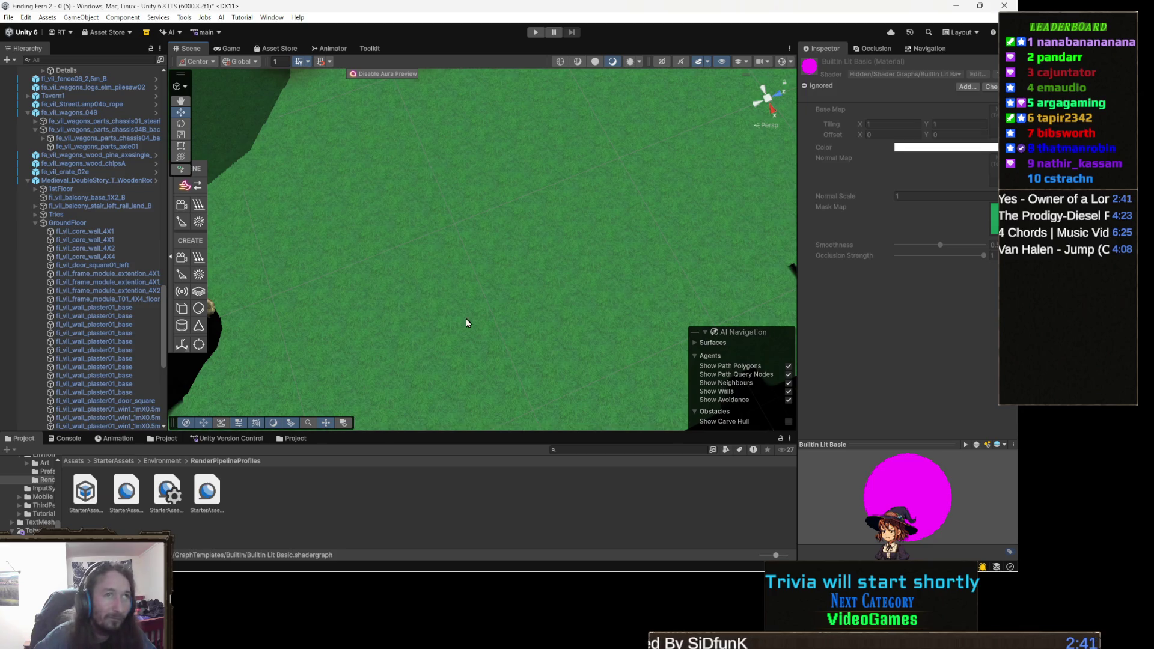
pyautogui.click(551, 370)
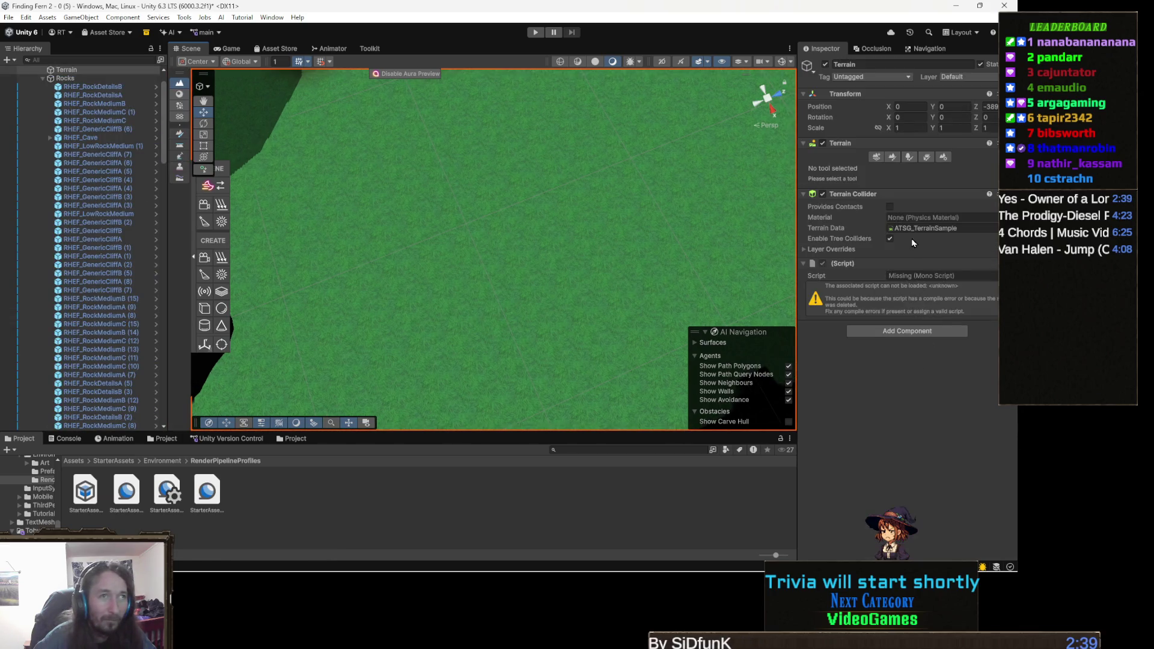
# Assign CelTerrain 1 as the terrain's material in Terrain Settings and orbit to view the rocks
pyautogui.click(945, 159)
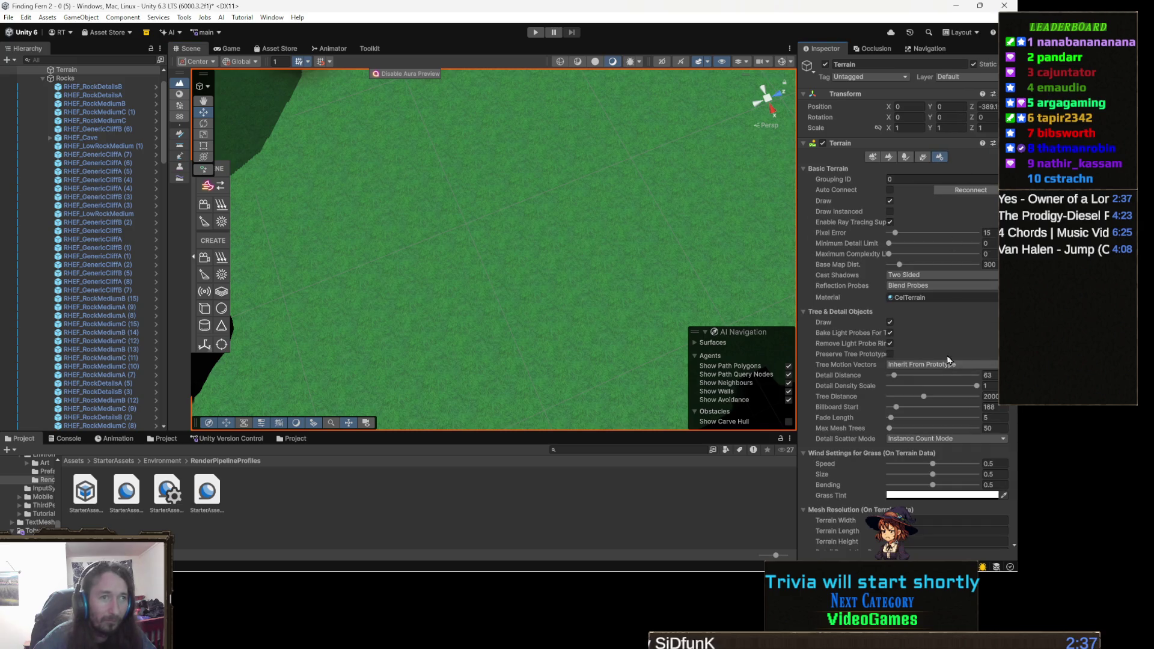
pyautogui.click(935, 299)
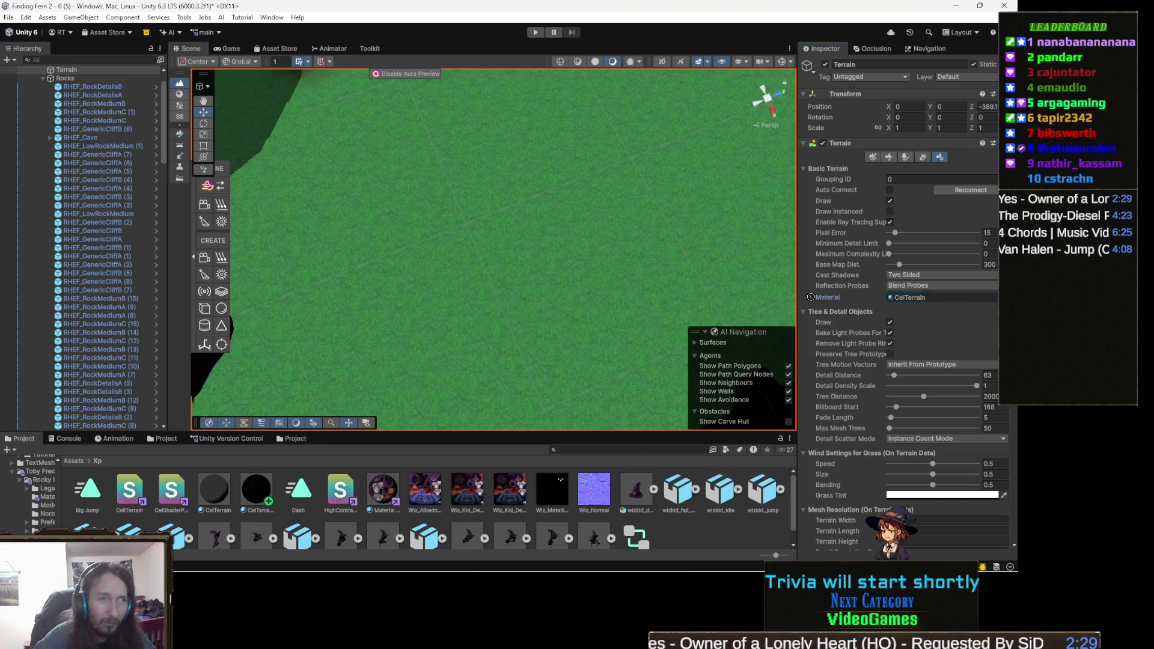
pyautogui.moveTo(935, 302); pyautogui.dragTo(936, 299)
pyautogui.moveTo(563, 300)
pyautogui.mouseDown()
pyautogui.moveTo(592, 240)
pyautogui.moveTo(587, 226)
pyautogui.moveTo(654, 240)
pyautogui.moveTo(554, 288)
pyautogui.moveTo(441, 287)
pyautogui.moveTo(467, 364)
pyautogui.moveTo(554, 323)
pyautogui.moveTo(546, 297)
pyautogui.mouseUp()
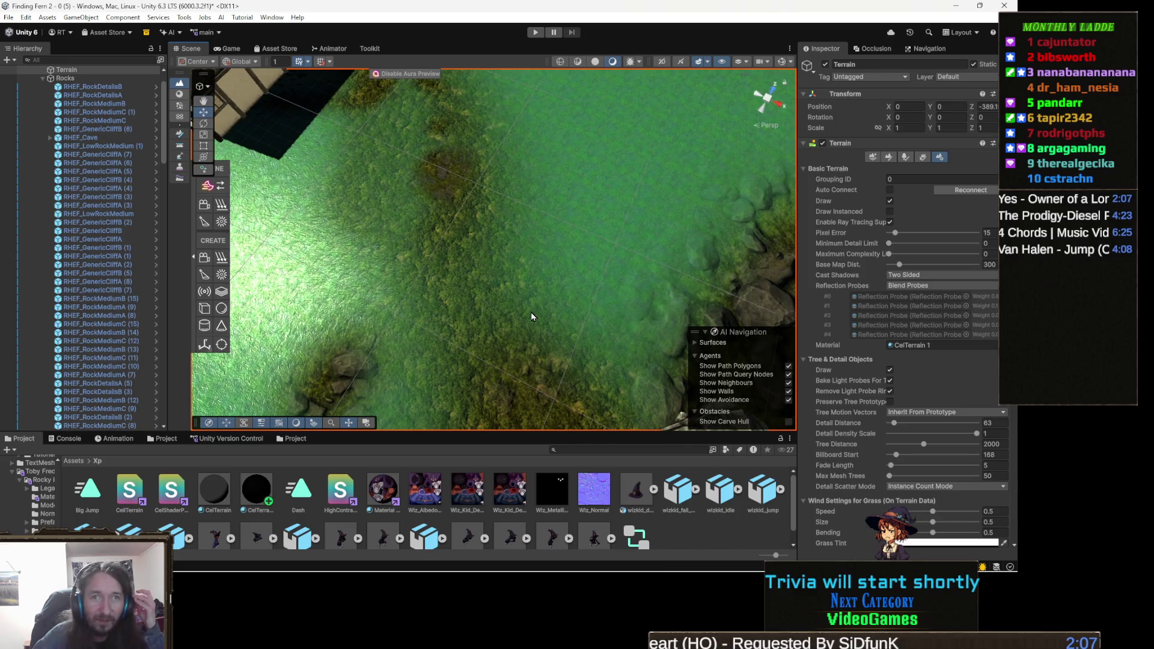
pyautogui.moveTo(531, 316)
pyautogui.mouseDown()
pyautogui.moveTo(505, 308)
pyautogui.moveTo(543, 274)
pyautogui.moveTo(697, 227)
pyautogui.moveTo(546, 291)
pyautogui.moveTo(481, 258)
pyautogui.moveTo(518, 197)
pyautogui.moveTo(474, 348)
pyautogui.moveTo(538, 330)
pyautogui.moveTo(516, 370)
pyautogui.moveTo(548, 349)
pyautogui.moveTo(536, 330)
pyautogui.moveTo(509, 344)
pyautogui.mouseUp()
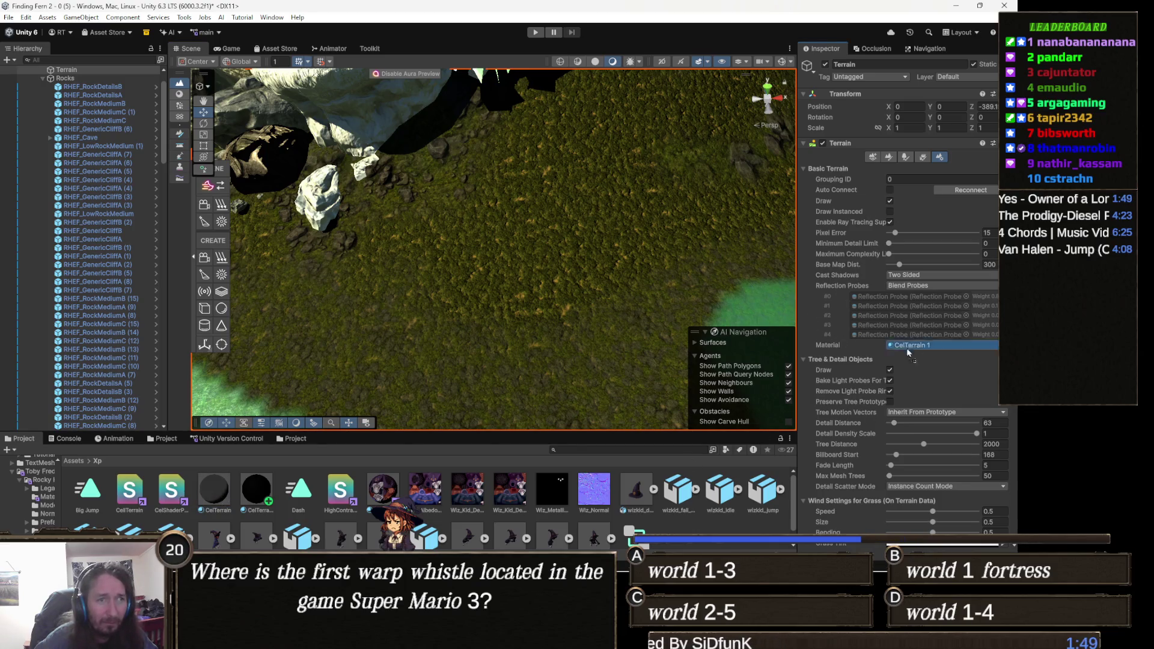
# Switch the terrain material back to CelTerrain and inspect the black unpainted holes
pyautogui.moveTo(930, 346); pyautogui.dragTo(929, 345)
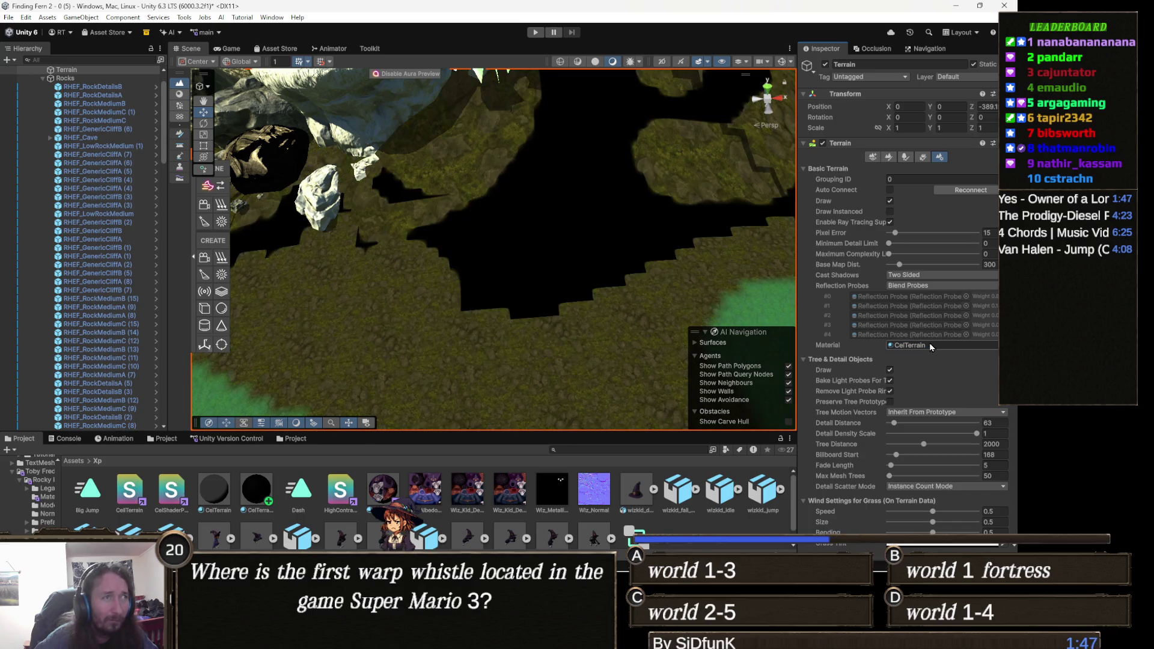
pyautogui.moveTo(472, 265)
pyautogui.mouseDown()
pyautogui.moveTo(484, 296)
pyautogui.moveTo(508, 278)
pyautogui.moveTo(521, 299)
pyautogui.mouseUp()
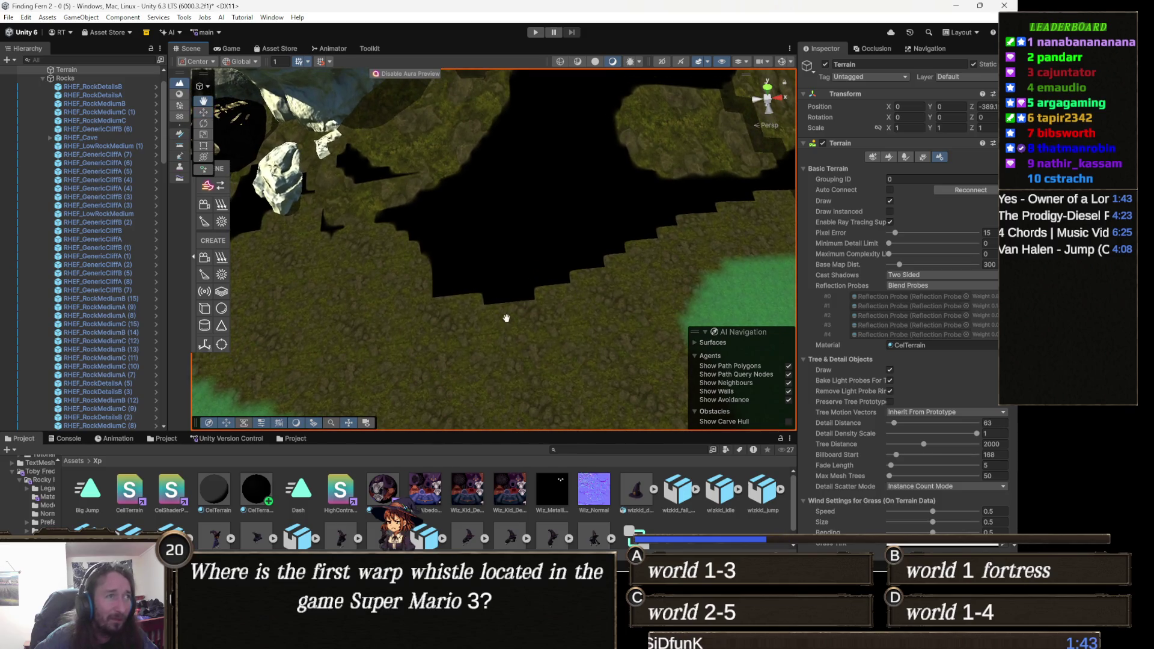
pyautogui.moveTo(507, 318); pyautogui.dragTo(588, 221)
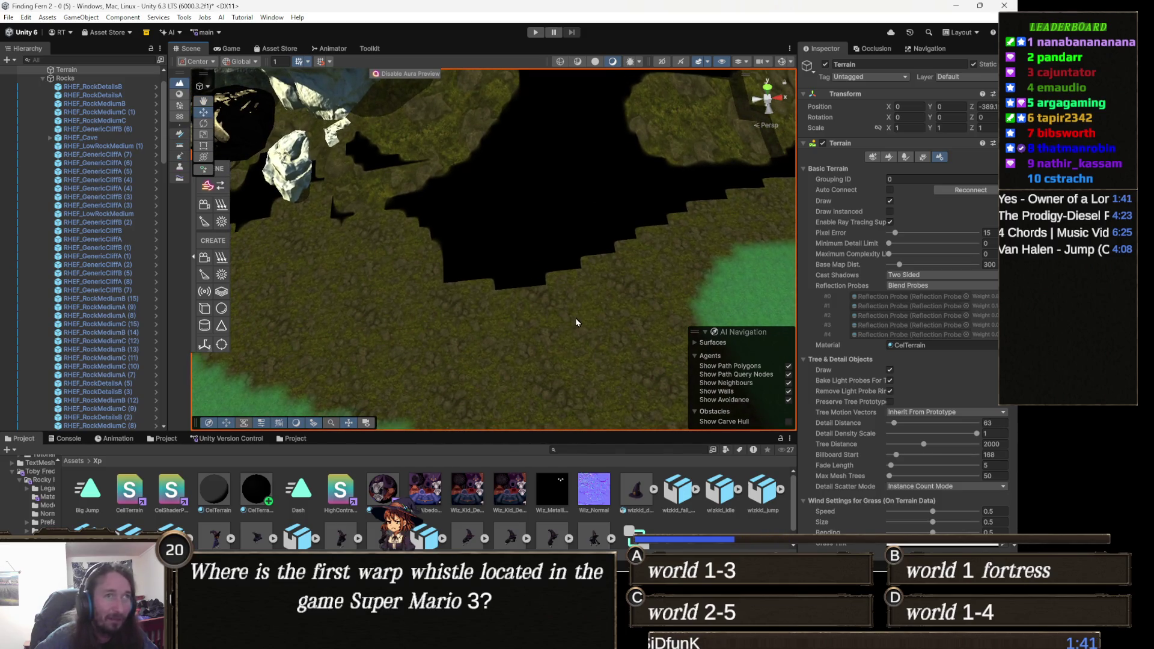
pyautogui.click(890, 158)
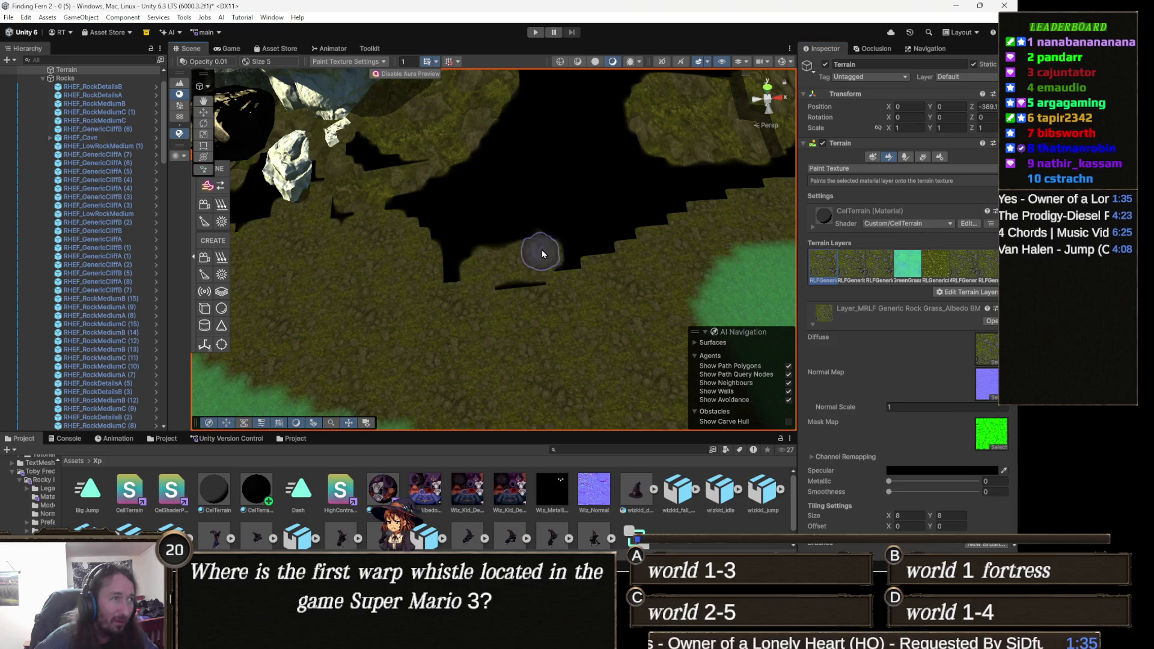
# Paint grass over the black unpainted patches near the rocks
pyautogui.moveTo(539, 265)
pyautogui.mouseDown()
pyautogui.moveTo(490, 224)
pyautogui.moveTo(580, 242)
pyautogui.moveTo(726, 219)
pyautogui.moveTo(690, 172)
pyautogui.moveTo(744, 167)
pyautogui.moveTo(585, 251)
pyautogui.moveTo(523, 245)
pyautogui.moveTo(420, 268)
pyautogui.moveTo(454, 182)
pyautogui.moveTo(526, 168)
pyautogui.moveTo(536, 200)
pyautogui.moveTo(623, 174)
pyautogui.moveTo(489, 258)
pyautogui.moveTo(675, 180)
pyautogui.moveTo(458, 222)
pyautogui.moveTo(409, 209)
pyautogui.mouseUp()
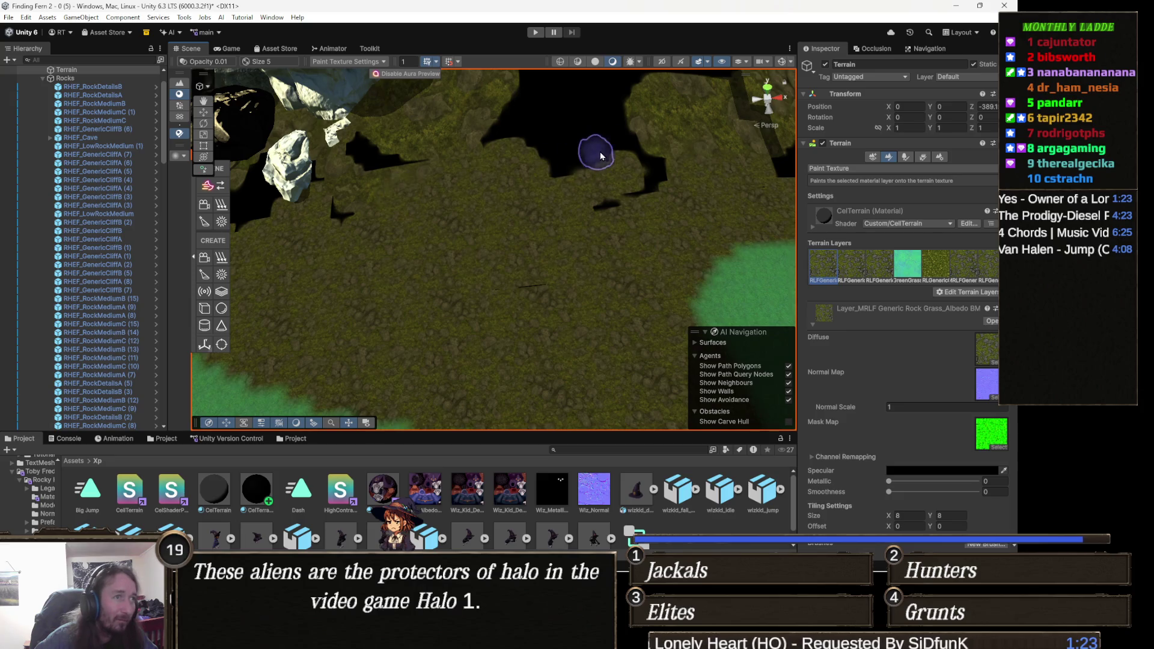
pyautogui.moveTo(625, 177)
pyautogui.mouseDown()
pyautogui.moveTo(652, 164)
pyautogui.moveTo(621, 126)
pyautogui.moveTo(539, 175)
pyautogui.mouseUp()
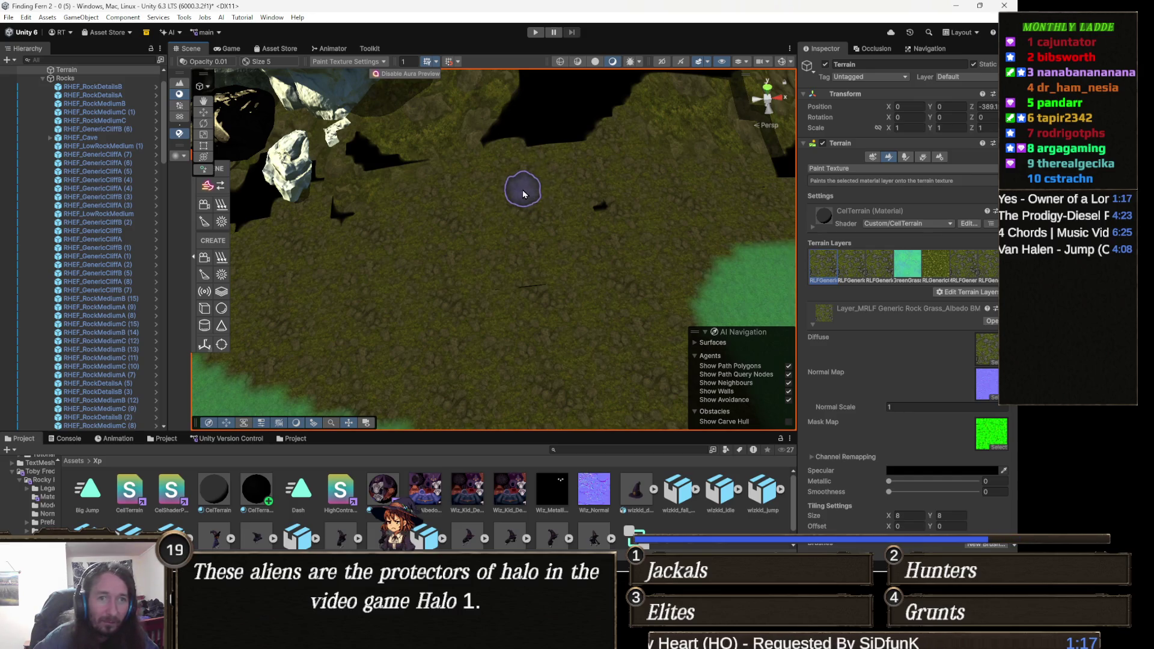
pyautogui.moveTo(620, 131); pyautogui.dragTo(478, 137)
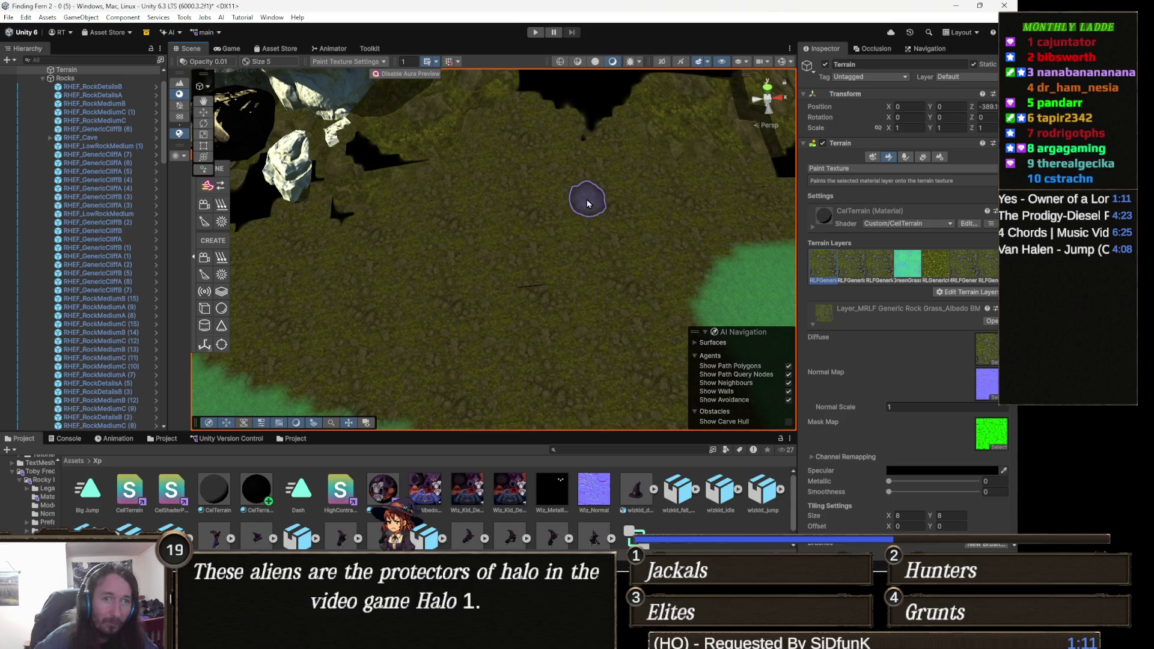
# Orbit around the rocks and house to check the newly painted ground
pyautogui.moveTo(580, 159); pyautogui.dragTo(587, 201)
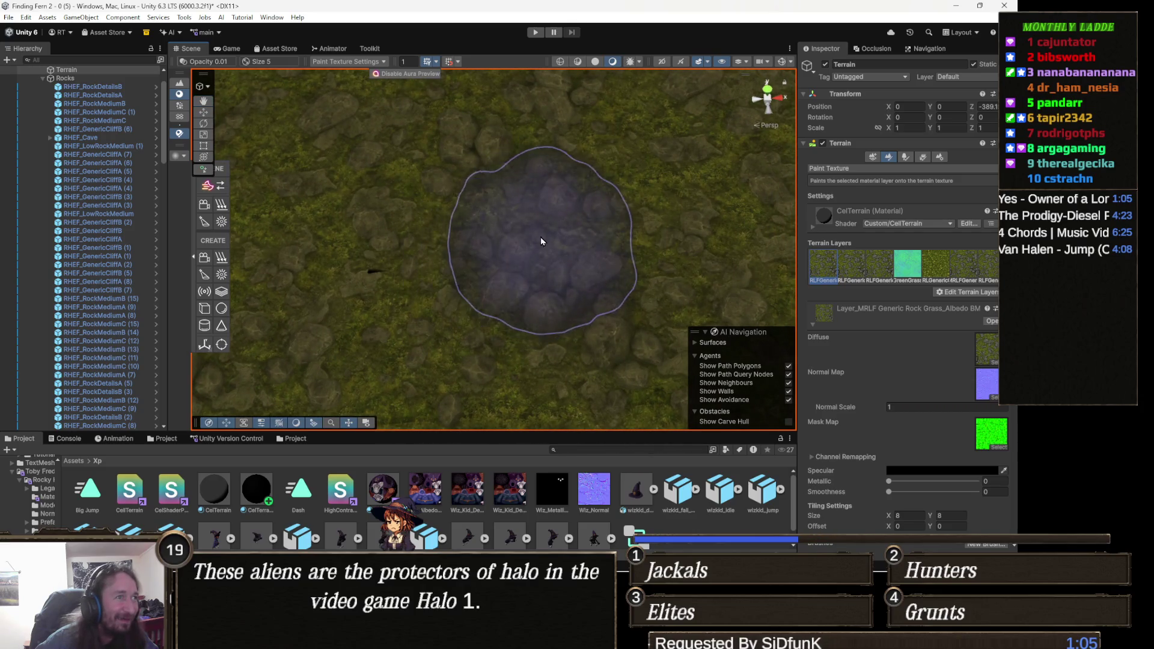
pyautogui.moveTo(402, 239)
pyautogui.mouseDown()
pyautogui.moveTo(565, 143)
pyautogui.moveTo(546, 179)
pyautogui.moveTo(515, 193)
pyautogui.moveTo(546, 193)
pyautogui.moveTo(533, 214)
pyautogui.moveTo(477, 222)
pyautogui.moveTo(549, 211)
pyautogui.moveTo(562, 222)
pyautogui.moveTo(359, 233)
pyautogui.moveTo(328, 241)
pyautogui.moveTo(345, 243)
pyautogui.moveTo(331, 276)
pyautogui.mouseUp()
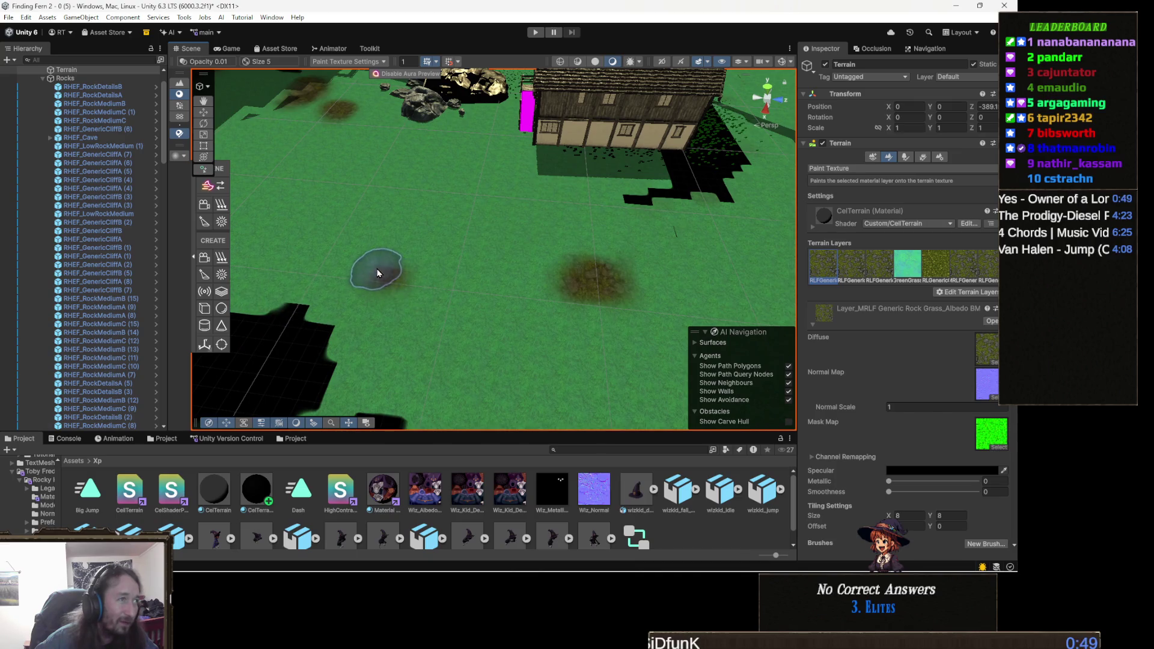
pyautogui.moveTo(437, 278); pyautogui.dragTo(427, 252)
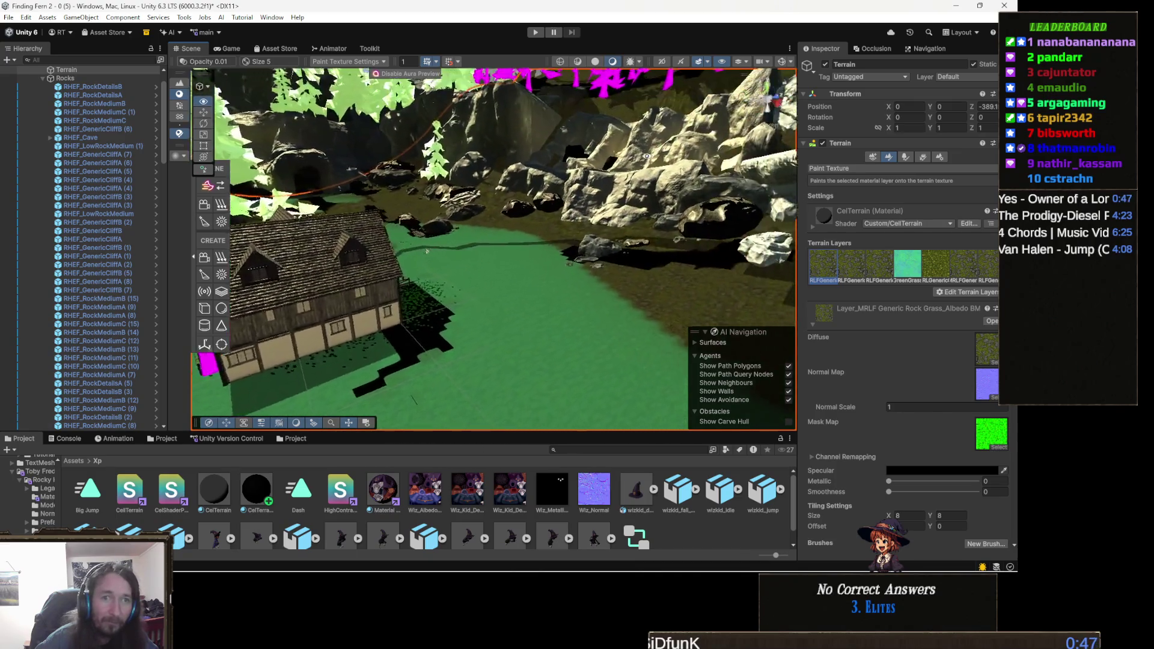
pyautogui.scroll(5, 427, 251)
pyautogui.moveTo(486, 289)
pyautogui.mouseDown()
pyautogui.moveTo(457, 271)
pyautogui.moveTo(433, 283)
pyautogui.moveTo(466, 292)
pyautogui.moveTo(399, 250)
pyautogui.mouseUp()
pyautogui.moveTo(505, 236)
pyautogui.mouseDown()
pyautogui.moveTo(474, 289)
pyautogui.moveTo(492, 363)
pyautogui.moveTo(476, 360)
pyautogui.moveTo(549, 360)
pyautogui.moveTo(508, 334)
pyautogui.moveTo(501, 388)
pyautogui.moveTo(504, 374)
pyautogui.mouseUp()
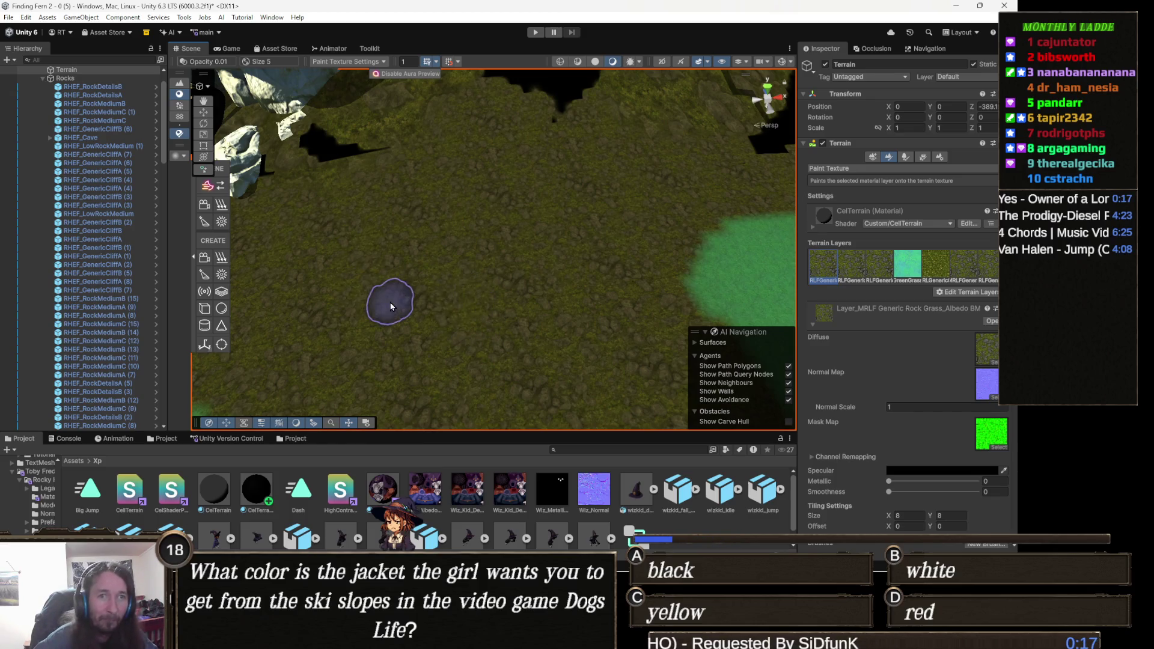
pyautogui.moveTo(338, 280)
pyautogui.mouseDown()
pyautogui.moveTo(587, 278)
pyautogui.moveTo(634, 291)
pyautogui.moveTo(505, 269)
pyautogui.moveTo(499, 255)
pyautogui.mouseUp()
# Select the RHEF_LowRockMedium rock and use its rock texture as the material's base map
pyautogui.press('w')
pyautogui.click(542, 223)
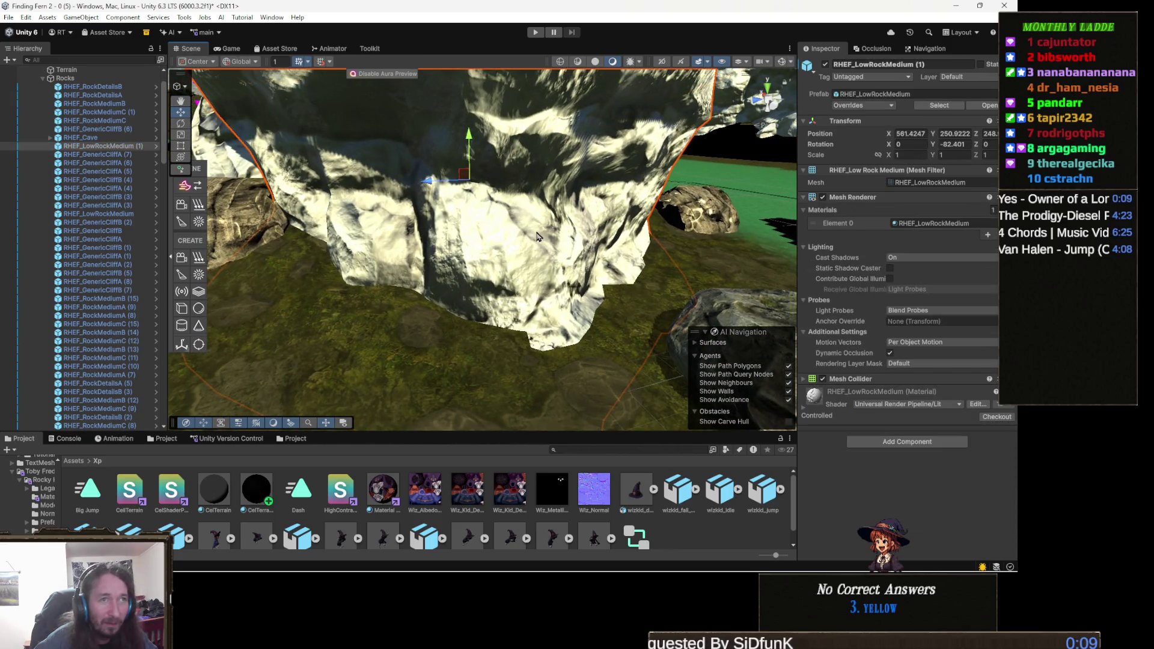
pyautogui.click(821, 405)
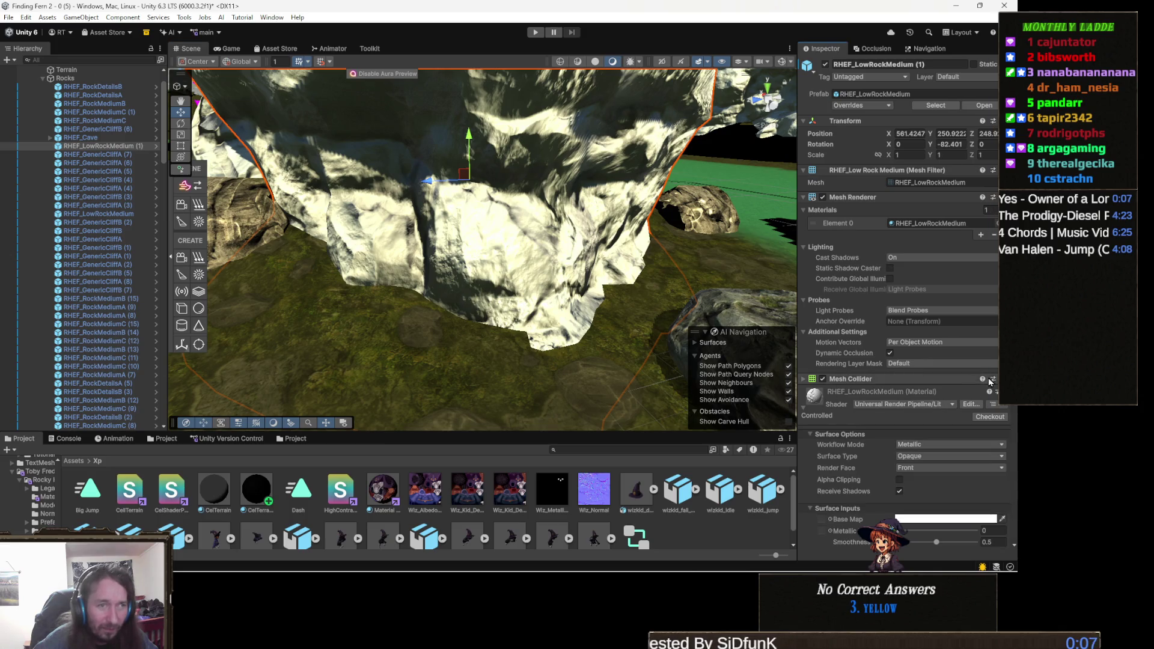
pyautogui.scroll(-2, 969, 375)
pyautogui.scroll(-2, 899, 412)
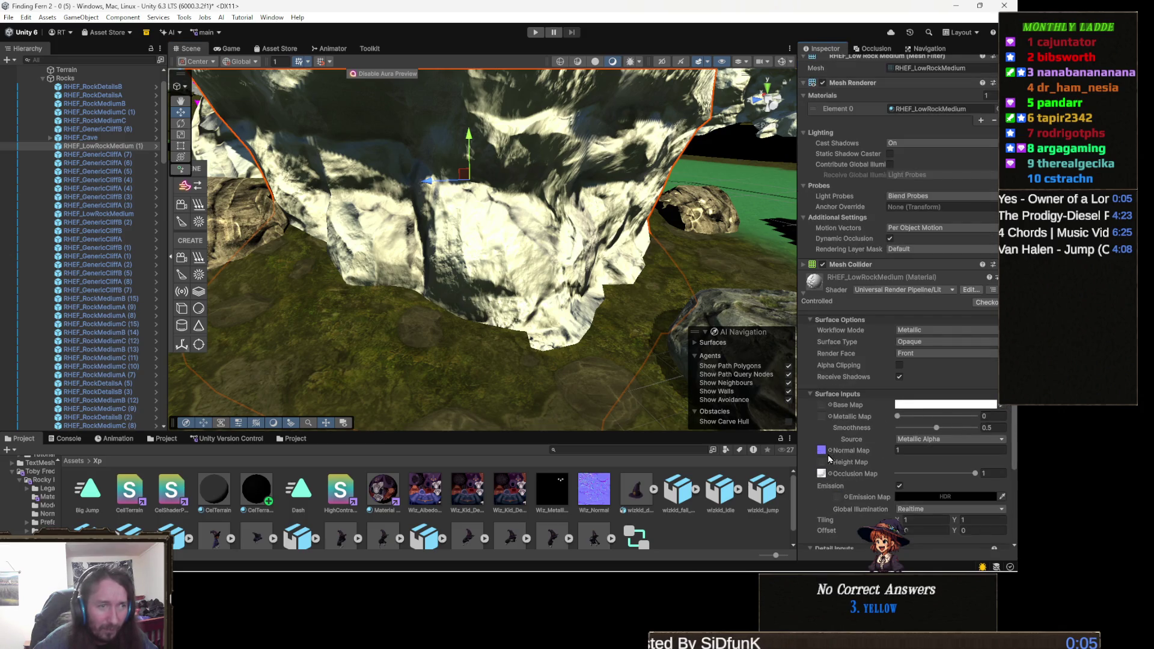
pyautogui.click(821, 474)
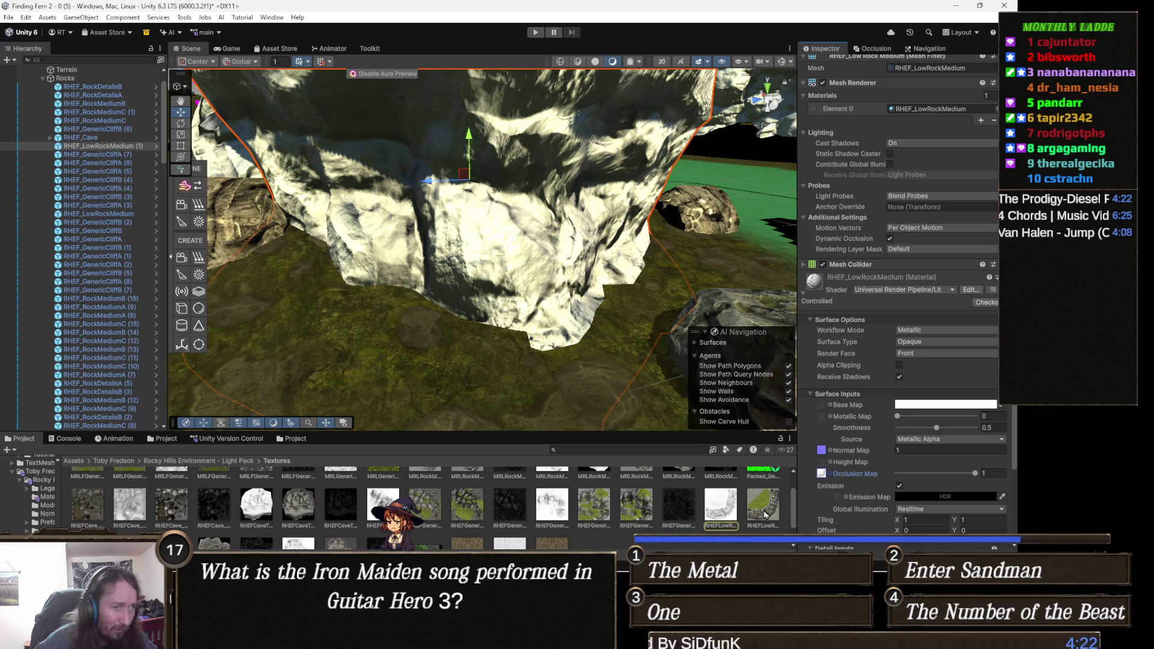
pyautogui.moveTo(764, 515)
pyautogui.mouseDown()
pyautogui.moveTo(889, 388)
pyautogui.moveTo(833, 421)
pyautogui.moveTo(823, 410)
pyautogui.mouseUp()
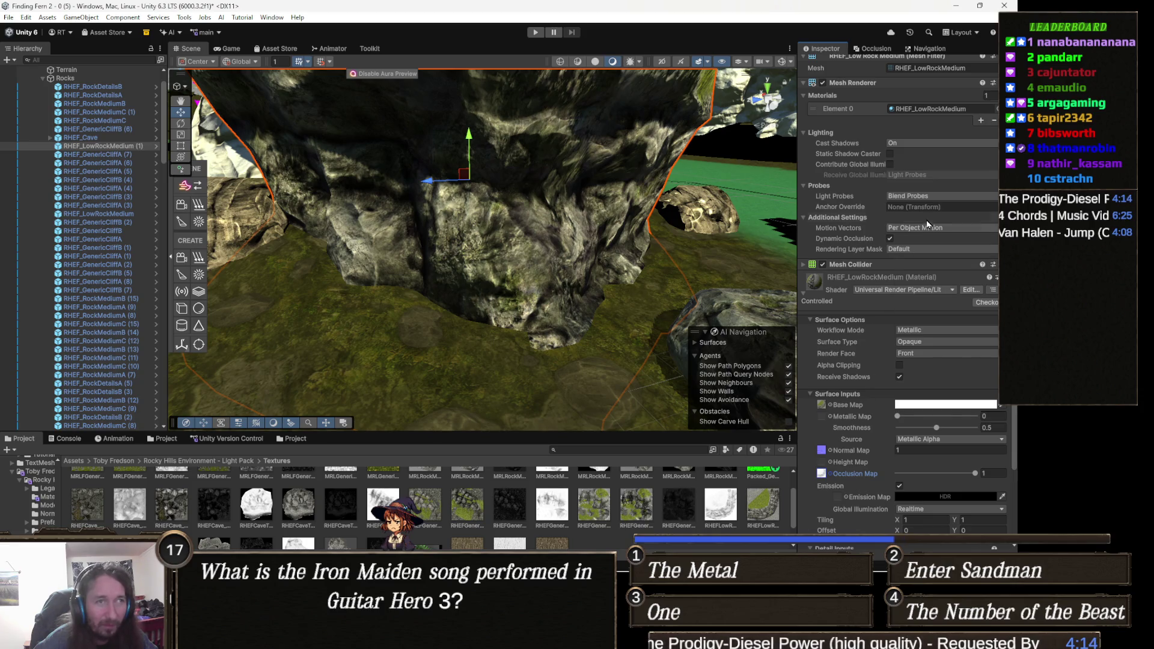
# Switch the rock material to the Custom/HighContrast_Stylized shader and lower its lighting cutoff
pyautogui.click(886, 290)
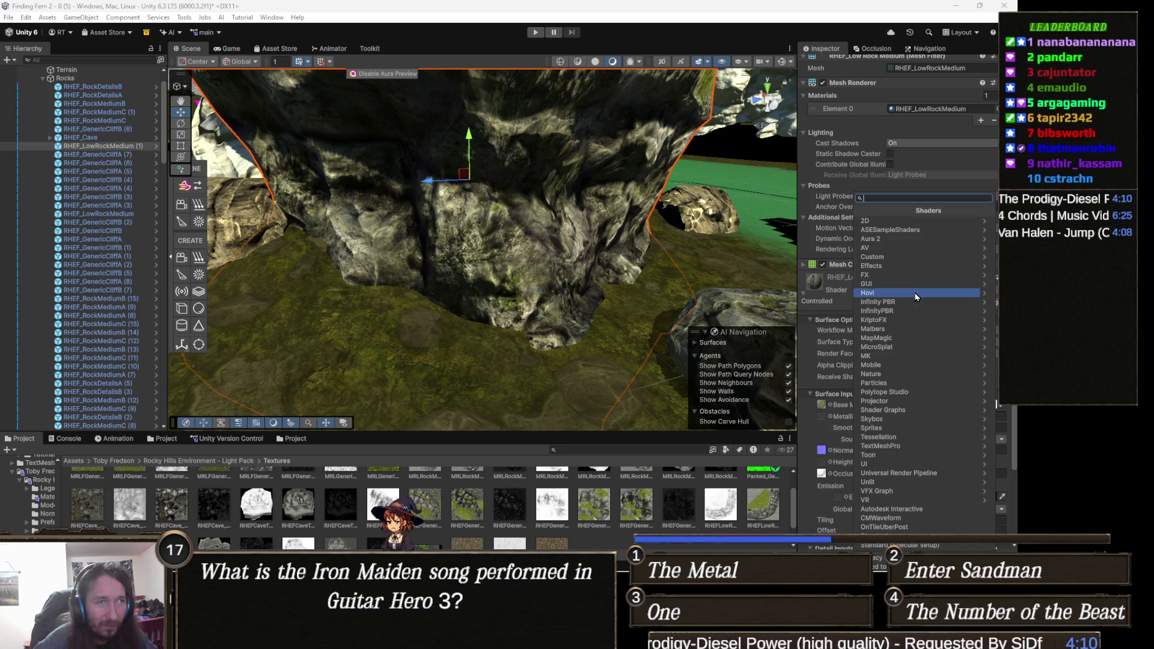
pyautogui.click(903, 258)
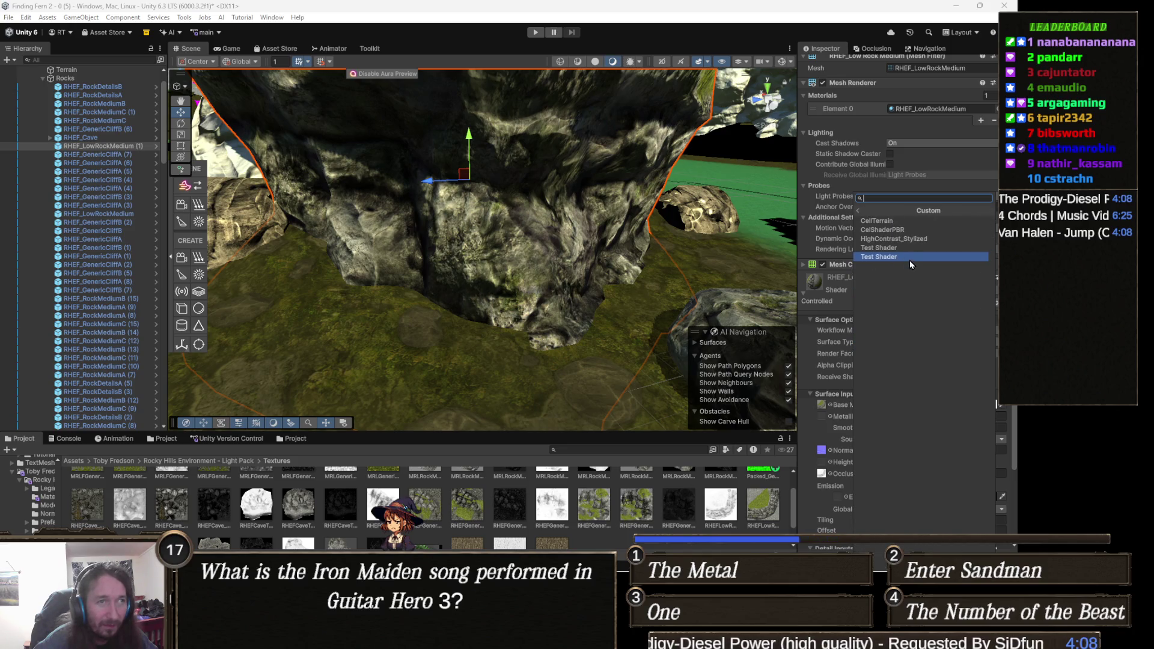
pyautogui.click(917, 239)
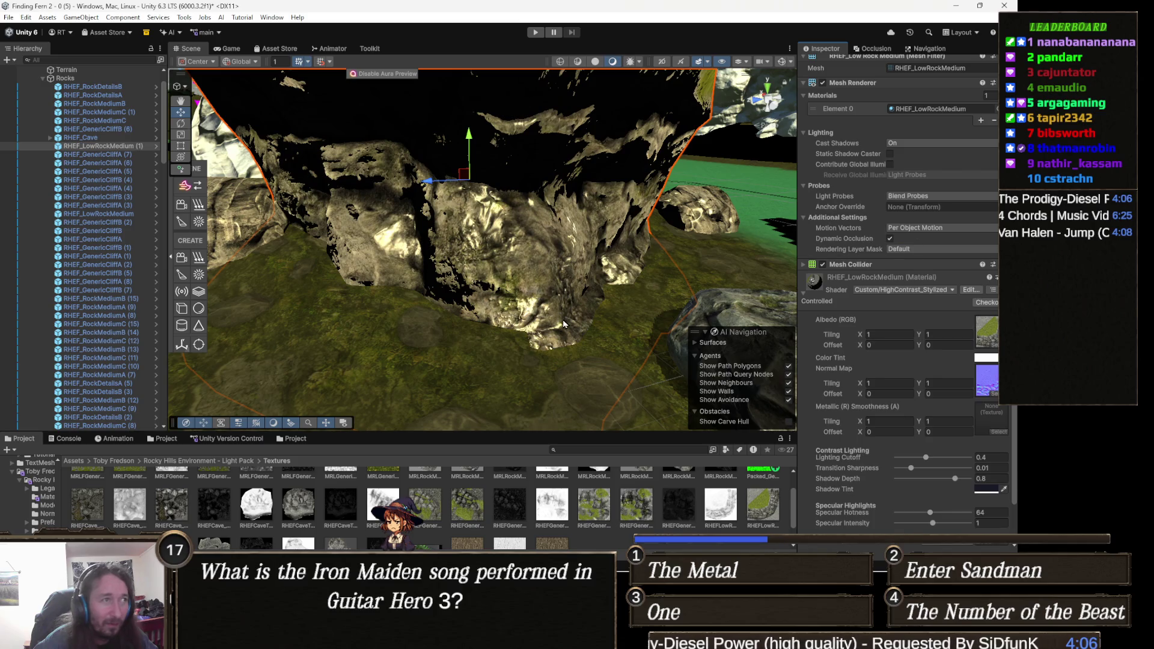
pyautogui.scroll(-2, 914, 355)
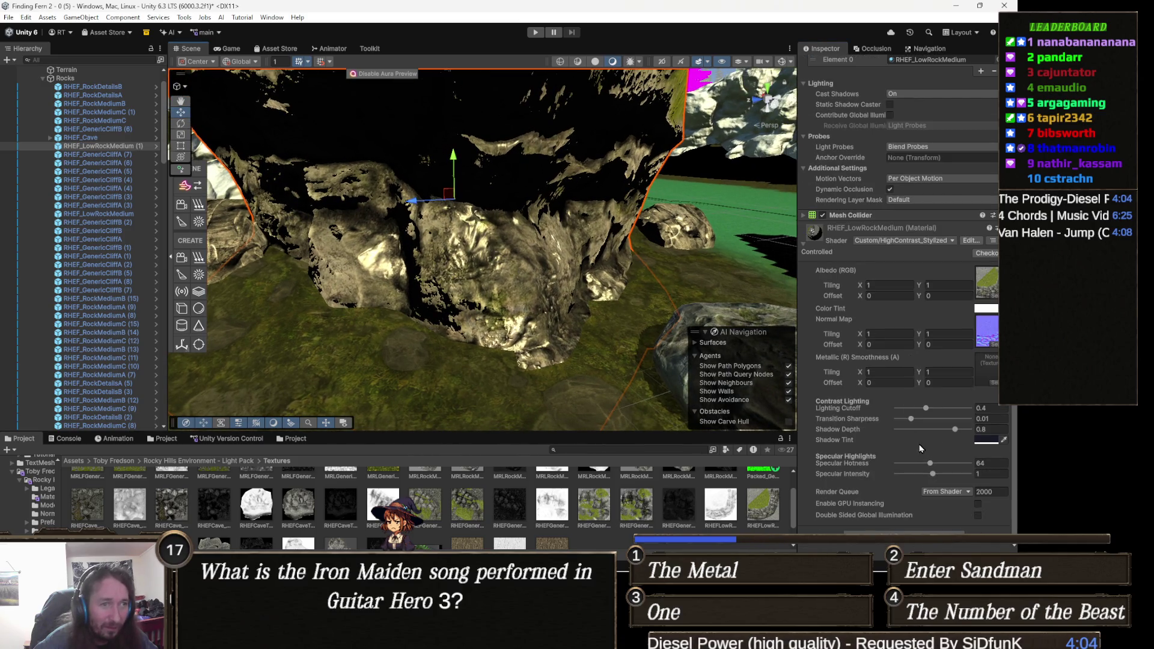
pyautogui.moveTo(924, 411); pyautogui.dragTo(883, 406)
# Drag Specular Intensity to 0 (Hotness 67.4) and orbit to inspect the rock
pyautogui.moveTo(571, 282); pyautogui.dragTo(475, 330)
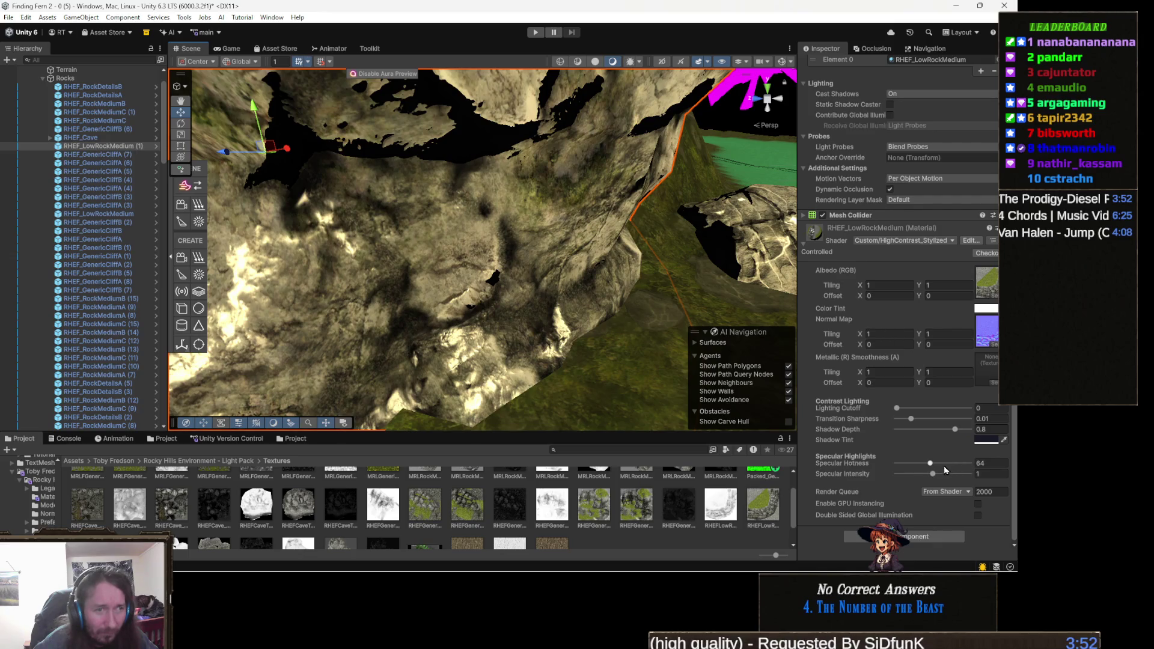
pyautogui.moveTo(931, 464)
pyautogui.mouseDown()
pyautogui.moveTo(873, 471)
pyautogui.moveTo(956, 471)
pyautogui.moveTo(897, 477)
pyautogui.mouseUp()
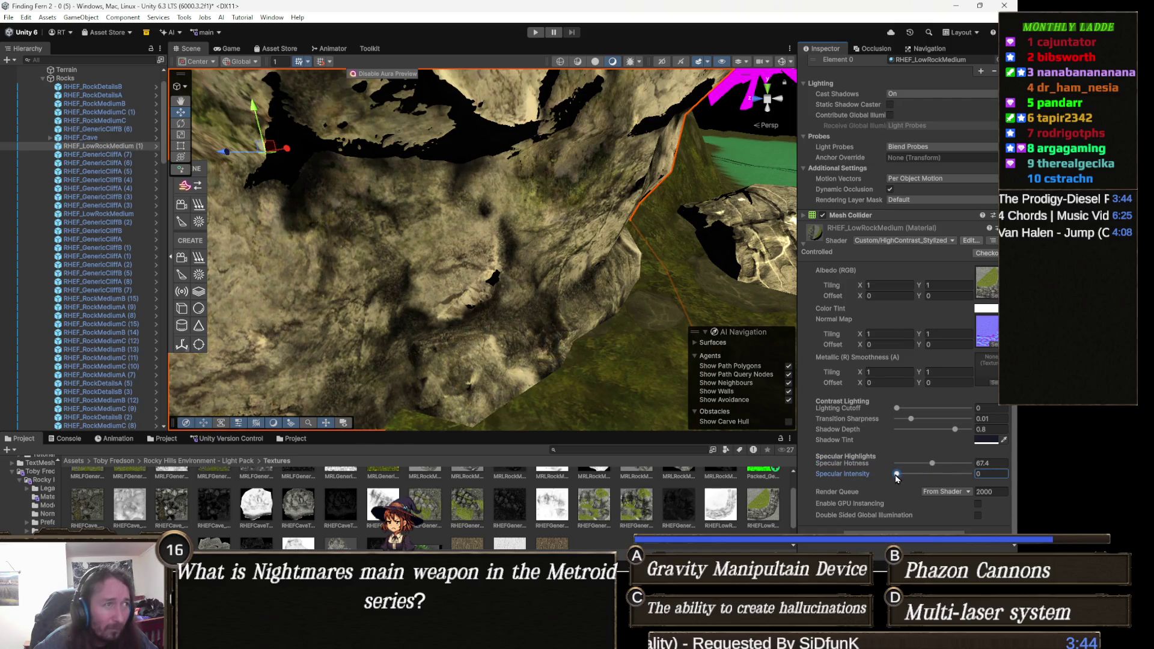
pyautogui.moveTo(532, 303)
pyautogui.mouseDown()
pyautogui.moveTo(491, 253)
pyautogui.moveTo(374, 347)
pyautogui.moveTo(325, 313)
pyautogui.moveTo(553, 332)
pyautogui.mouseUp()
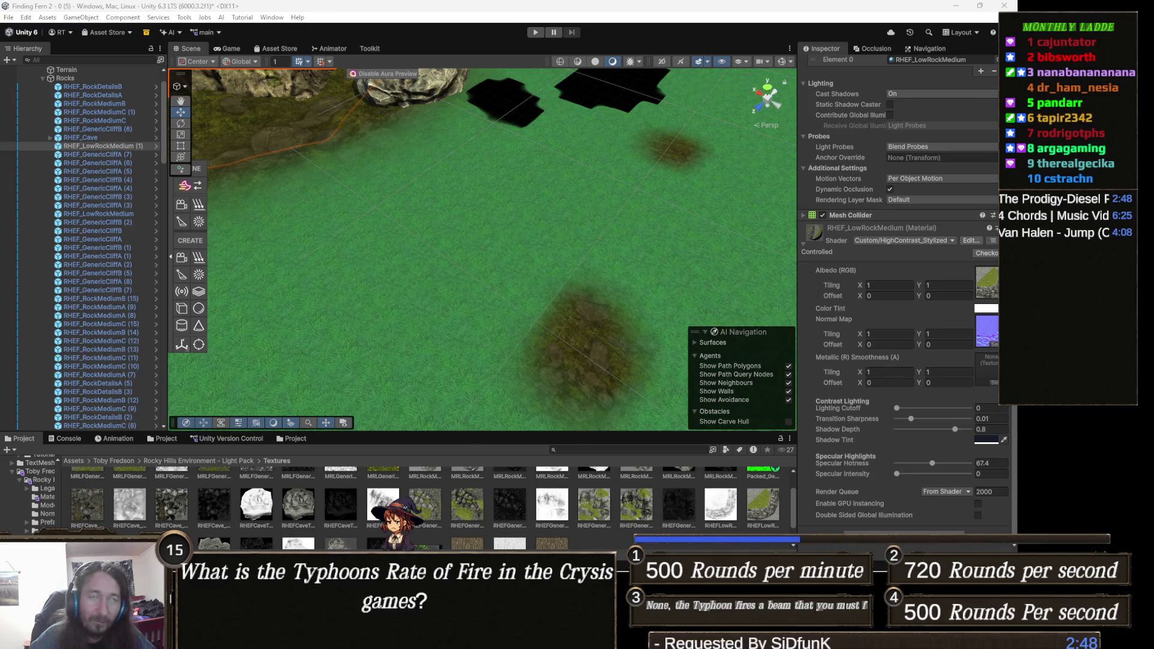
# Move to the house and paint a brown rock-grass stroke beside the dark path
pyautogui.moveTo(495, 315)
pyautogui.mouseDown()
pyautogui.moveTo(488, 257)
pyautogui.moveTo(456, 252)
pyautogui.moveTo(460, 271)
pyautogui.moveTo(521, 198)
pyautogui.moveTo(500, 169)
pyautogui.moveTo(434, 243)
pyautogui.moveTo(450, 279)
pyautogui.moveTo(424, 282)
pyautogui.mouseUp()
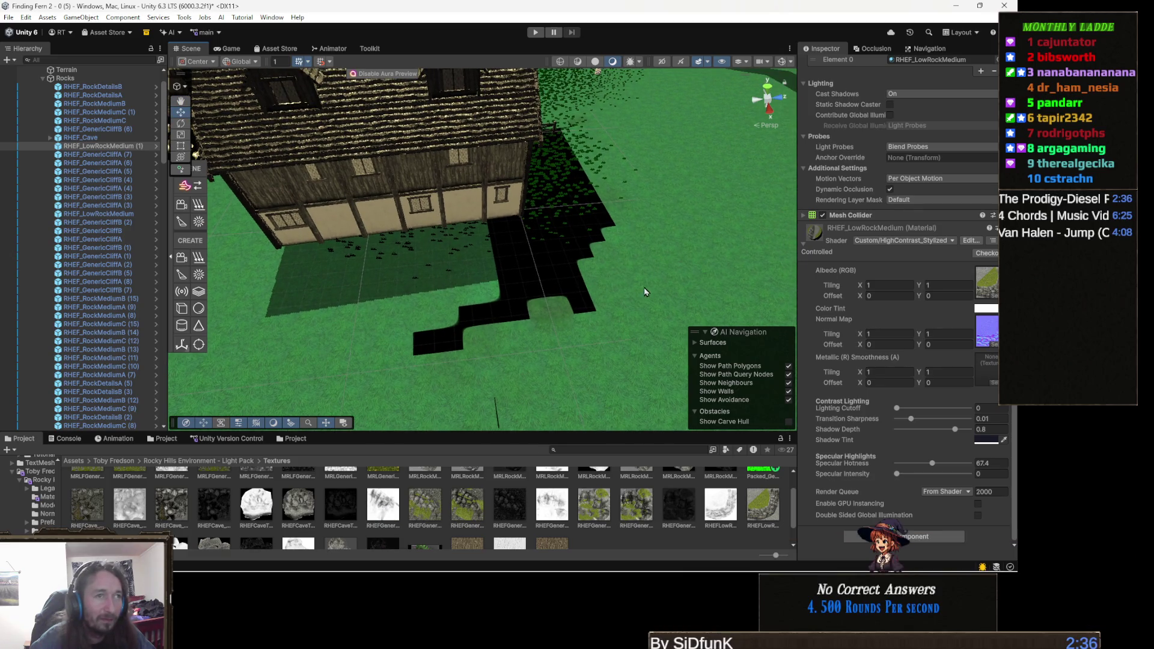
pyautogui.click(580, 287)
pyautogui.moveTo(579, 287)
pyautogui.mouseDown()
pyautogui.moveTo(499, 330)
pyautogui.moveTo(431, 333)
pyautogui.moveTo(573, 284)
pyautogui.moveTo(553, 251)
pyautogui.moveTo(555, 281)
pyautogui.mouseUp()
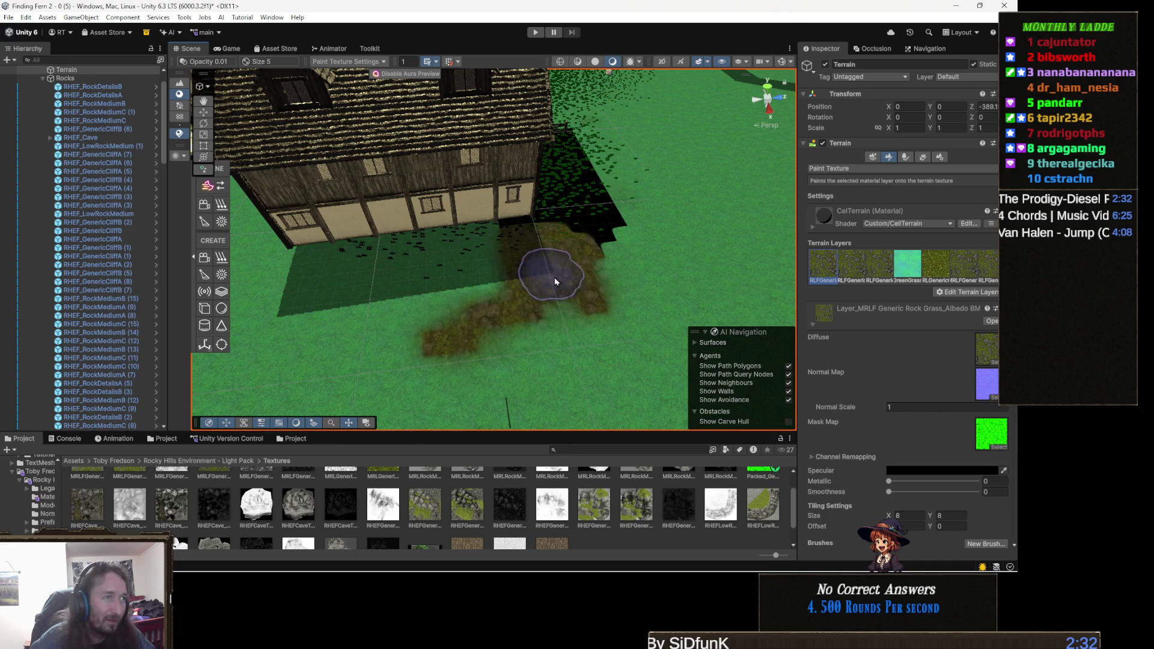
# Paint more rock-grass texture across the grass around the house, orbiting between strokes
pyautogui.moveTo(480, 320)
pyautogui.mouseDown()
pyautogui.moveTo(538, 255)
pyautogui.moveTo(554, 201)
pyautogui.moveTo(529, 224)
pyautogui.moveTo(548, 244)
pyautogui.mouseUp()
pyautogui.moveTo(375, 256)
pyautogui.mouseDown()
pyautogui.moveTo(491, 215)
pyautogui.moveTo(387, 278)
pyautogui.mouseUp()
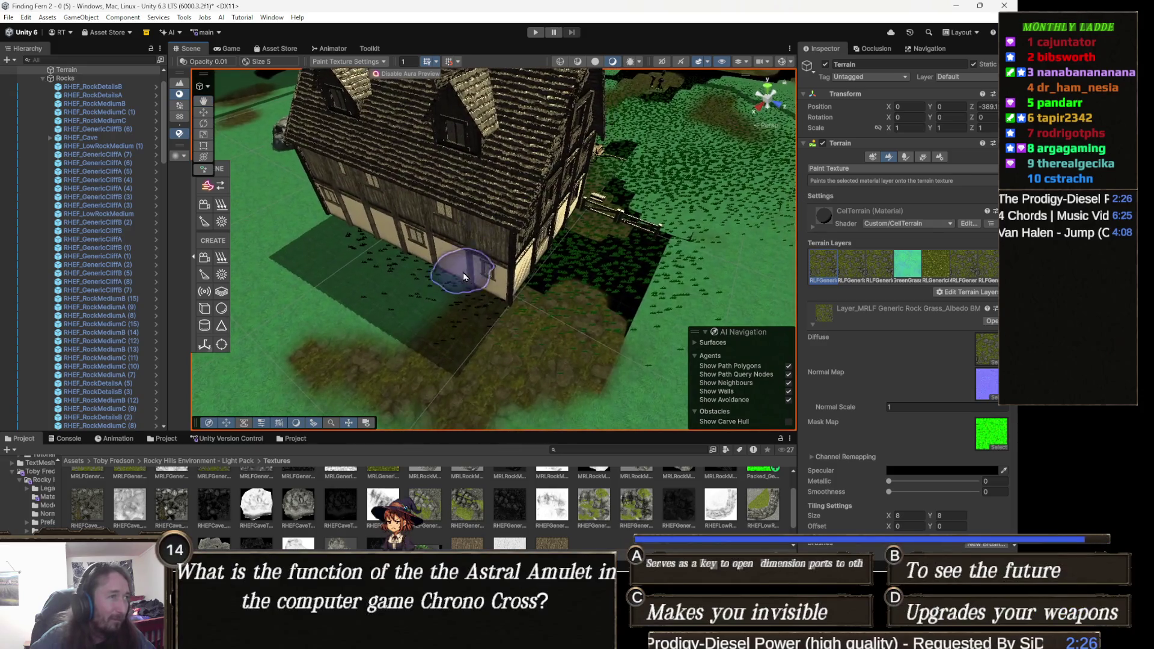
pyautogui.moveTo(469, 314)
pyautogui.mouseDown()
pyautogui.moveTo(435, 317)
pyautogui.moveTo(433, 399)
pyautogui.moveTo(427, 343)
pyautogui.moveTo(593, 302)
pyautogui.moveTo(399, 273)
pyautogui.moveTo(474, 307)
pyautogui.moveTo(463, 303)
pyautogui.mouseUp()
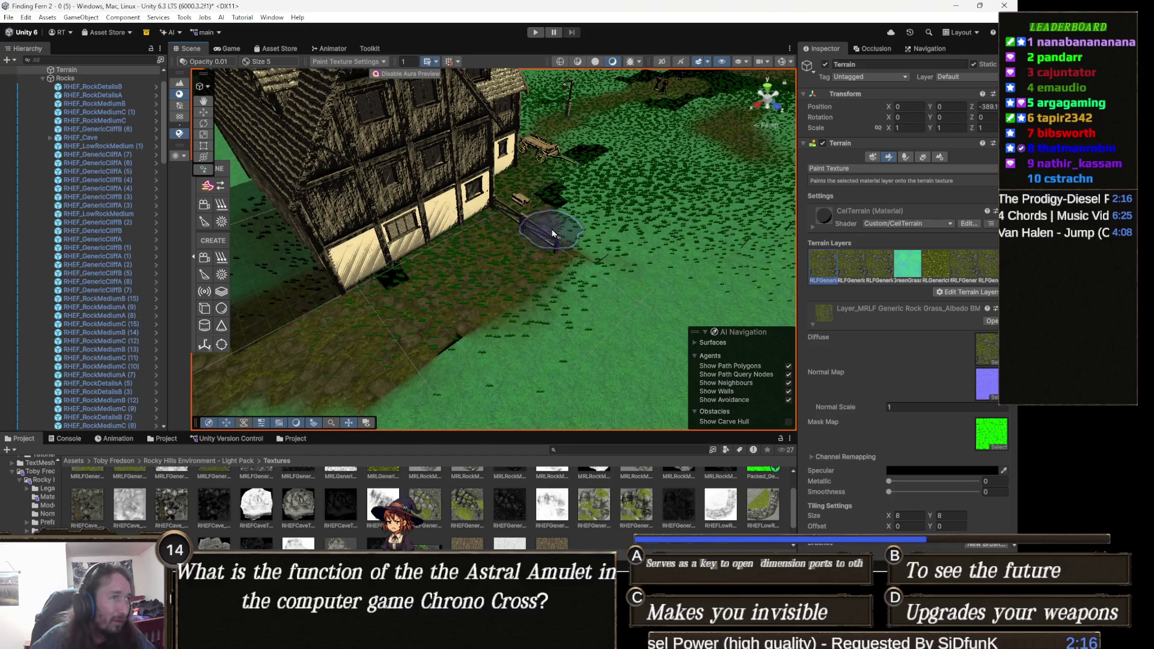
pyautogui.moveTo(511, 314)
pyautogui.mouseDown()
pyautogui.moveTo(528, 337)
pyautogui.moveTo(561, 330)
pyautogui.mouseUp()
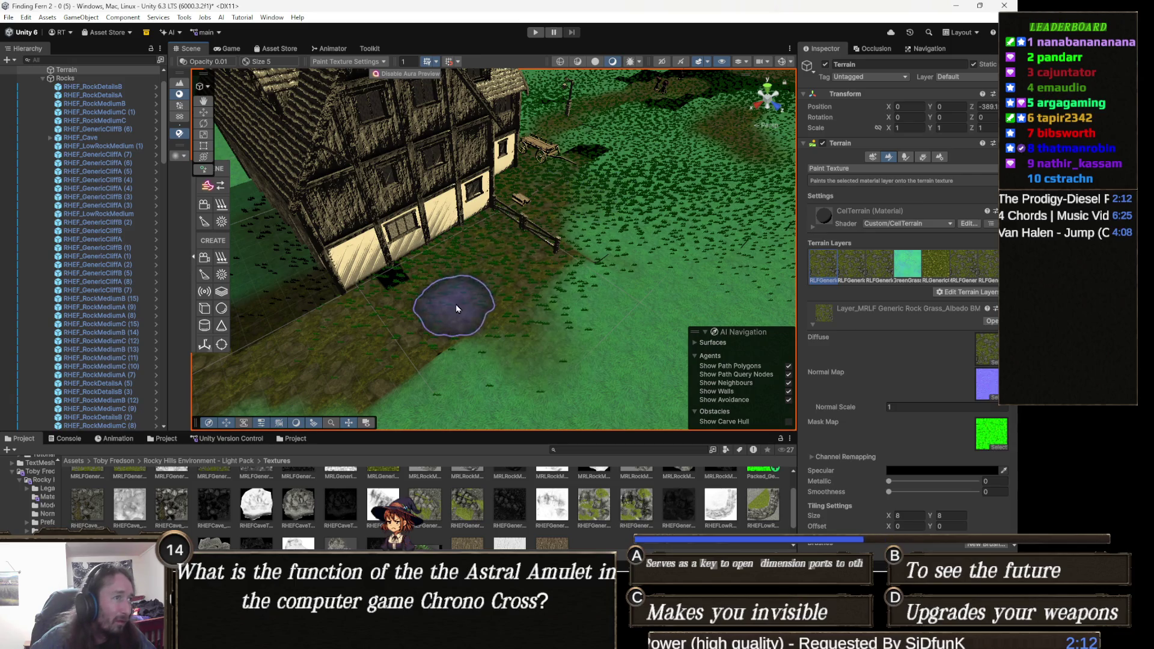
pyautogui.moveTo(477, 309)
pyautogui.mouseDown()
pyautogui.moveTo(551, 229)
pyautogui.moveTo(484, 252)
pyautogui.mouseUp()
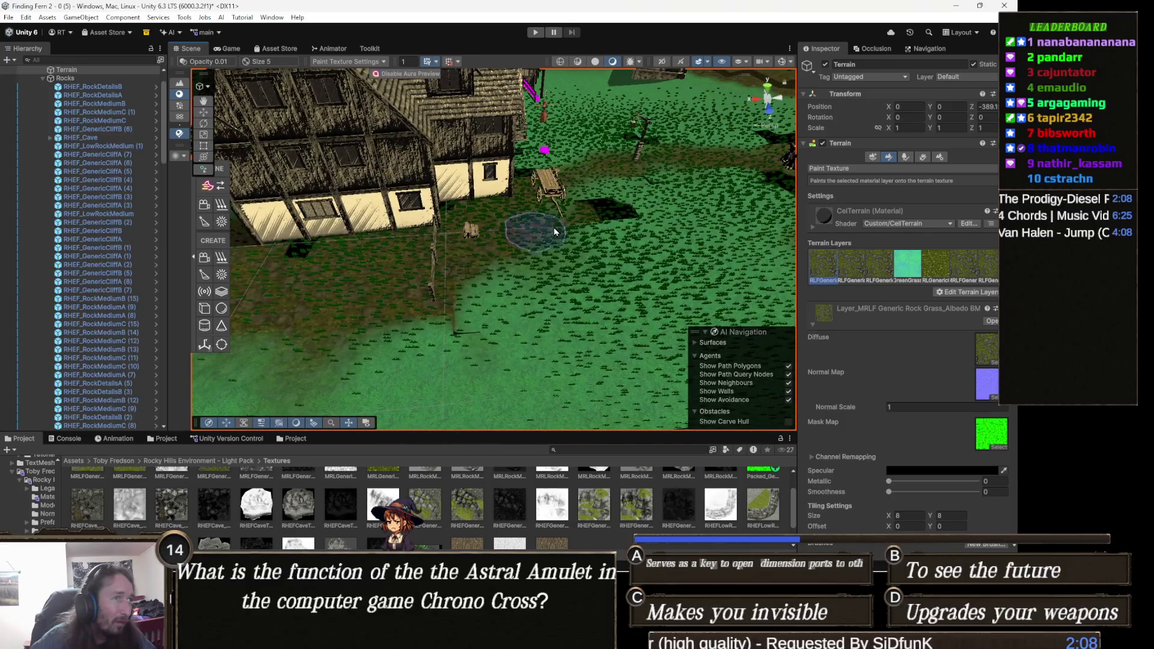
pyautogui.moveTo(505, 278)
pyautogui.mouseDown()
pyautogui.moveTo(546, 278)
pyautogui.moveTo(579, 259)
pyautogui.moveTo(348, 252)
pyautogui.moveTo(425, 261)
pyautogui.moveTo(372, 198)
pyautogui.moveTo(347, 221)
pyautogui.moveTo(457, 246)
pyautogui.mouseUp()
pyautogui.scroll(10, 347, 220)
# Frame the ground with F, then bring Chrome forward on the Moviedle tab
pyautogui.press('f')
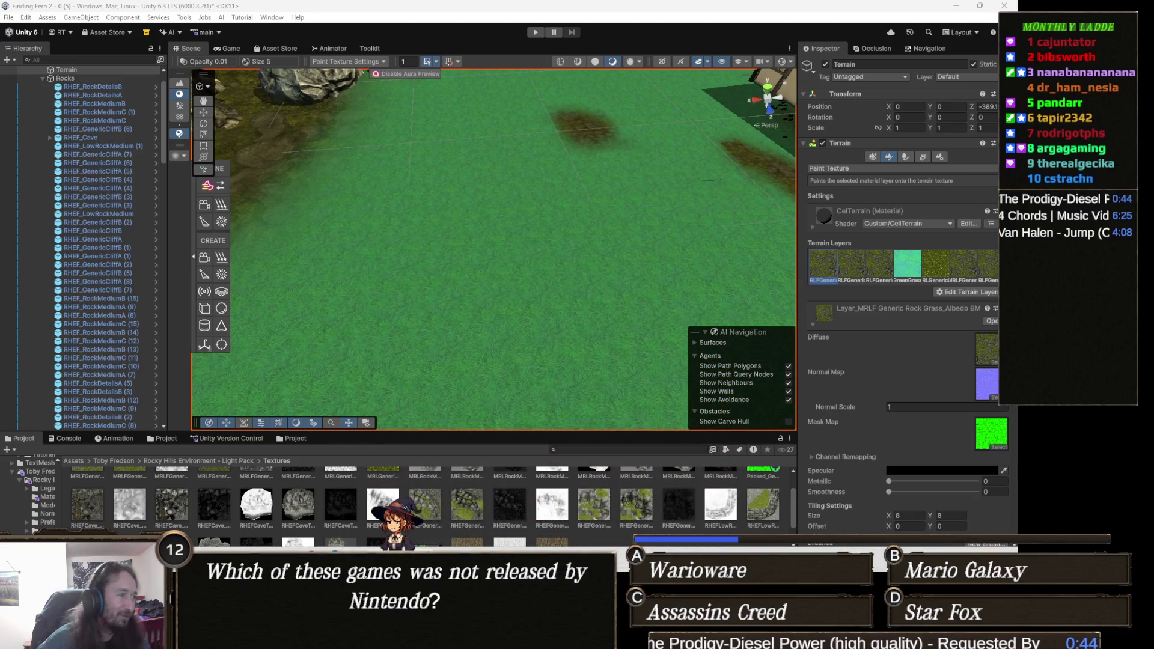
pyautogui.click(265, 499)
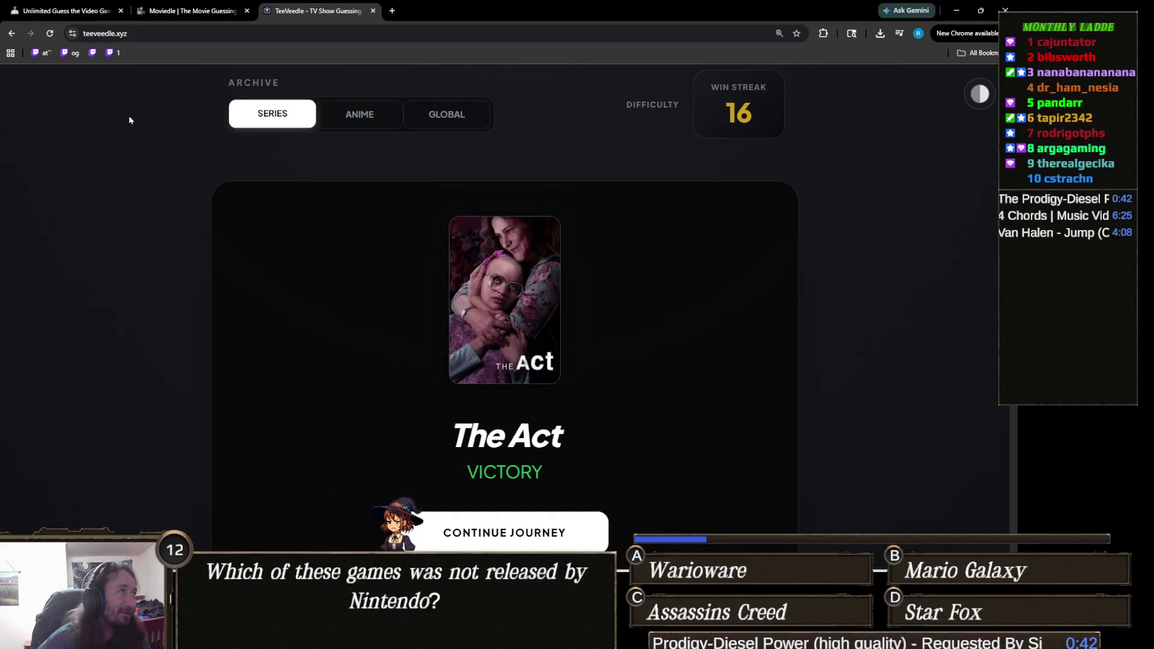
pyautogui.click(206, 6)
pyautogui.scroll(5, 440, 253)
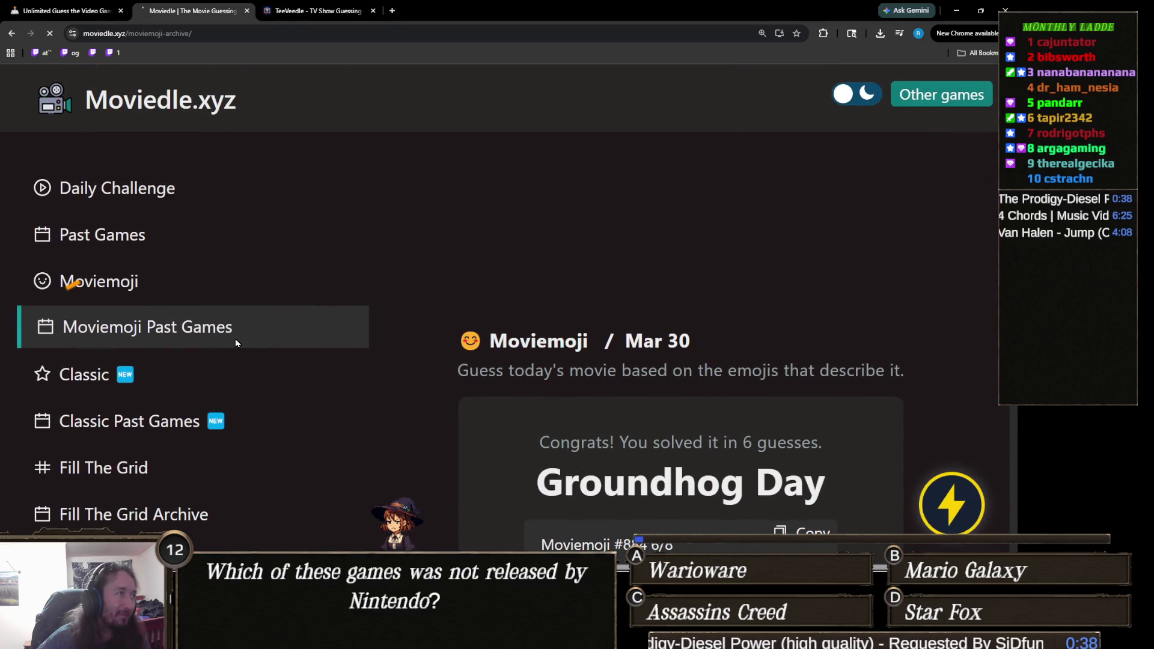
# Open Moviemoji Past Games, step back to March 2025, and open the March 31 puzzle
pyautogui.click(235, 338)
pyautogui.click(415, 201)
pyautogui.click(415, 201)
pyautogui.click(415, 201)
pyautogui.click(415, 201)
pyautogui.click(415, 201)
pyautogui.click(415, 201)
pyautogui.click(415, 201)
pyautogui.click(415, 201)
pyautogui.click(415, 201)
pyautogui.click(415, 201)
pyautogui.click(415, 201)
pyautogui.click(415, 201)
pyautogui.click(415, 201)
pyautogui.scroll(-3, 608, 388)
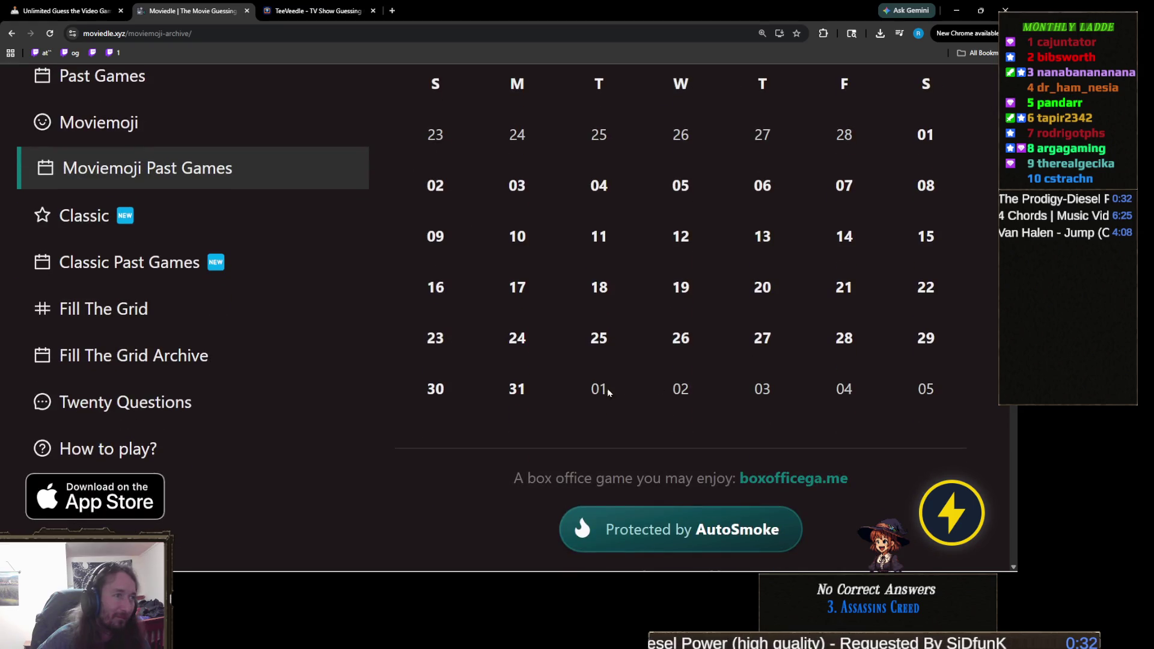
pyautogui.click(519, 390)
pyautogui.scroll(-3, 561, 344)
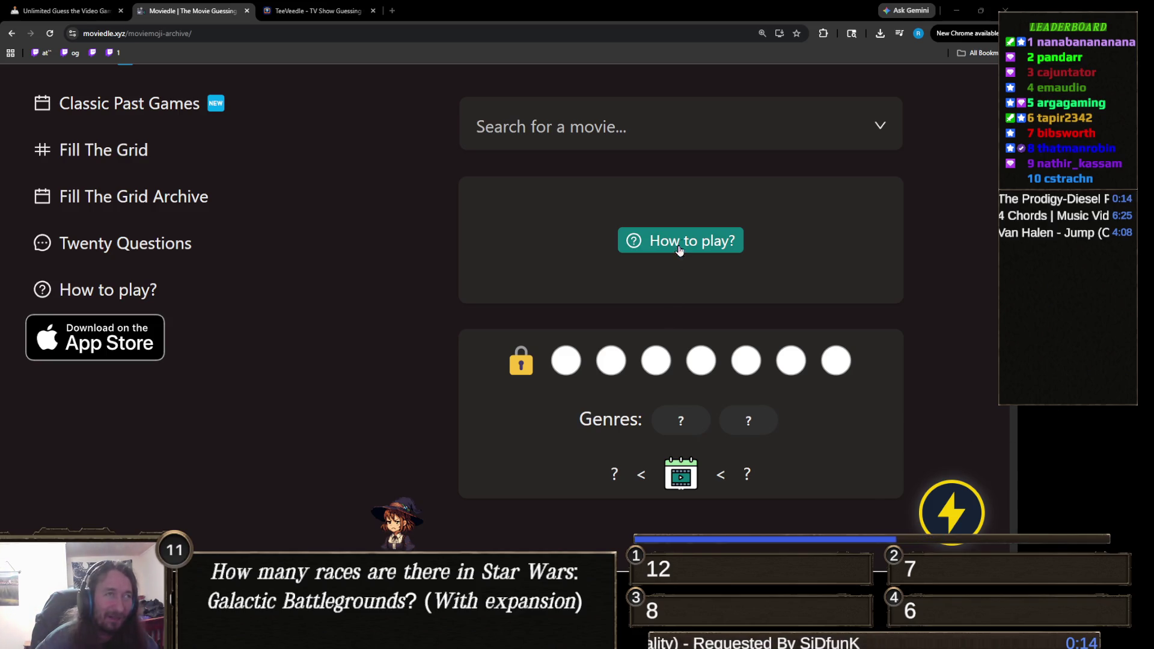
# Search 'lock', guess Lock, Stock and Two Smoking Barrels (1998), and close the YouTube tab
pyautogui.click(703, 125)
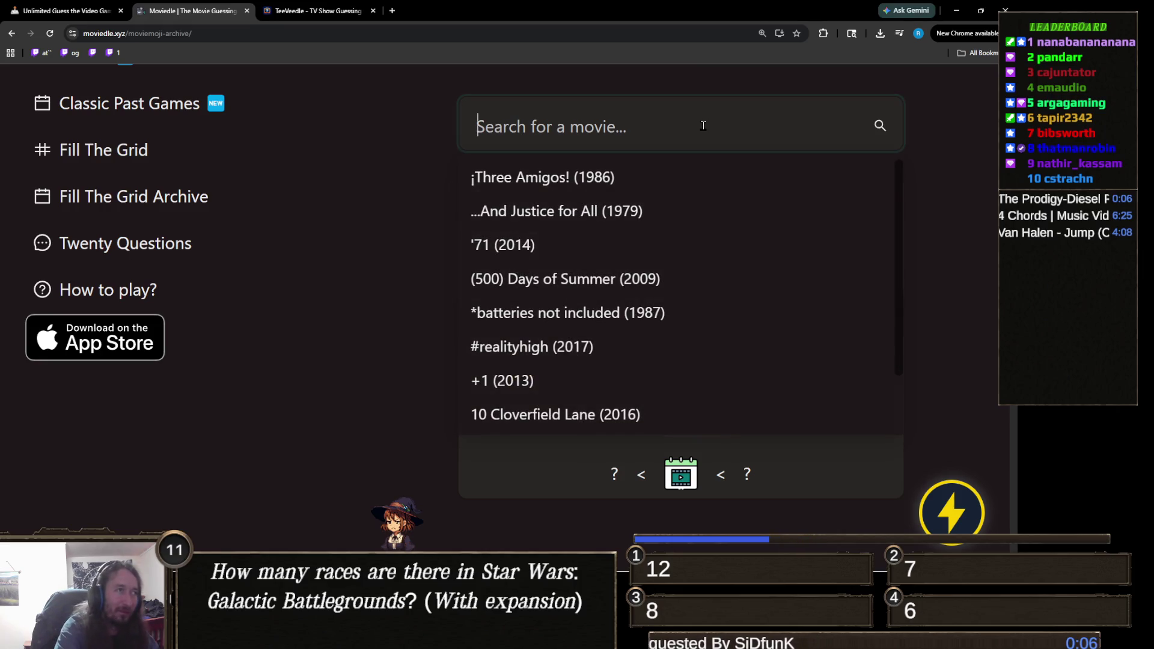
pyautogui.write('lock')
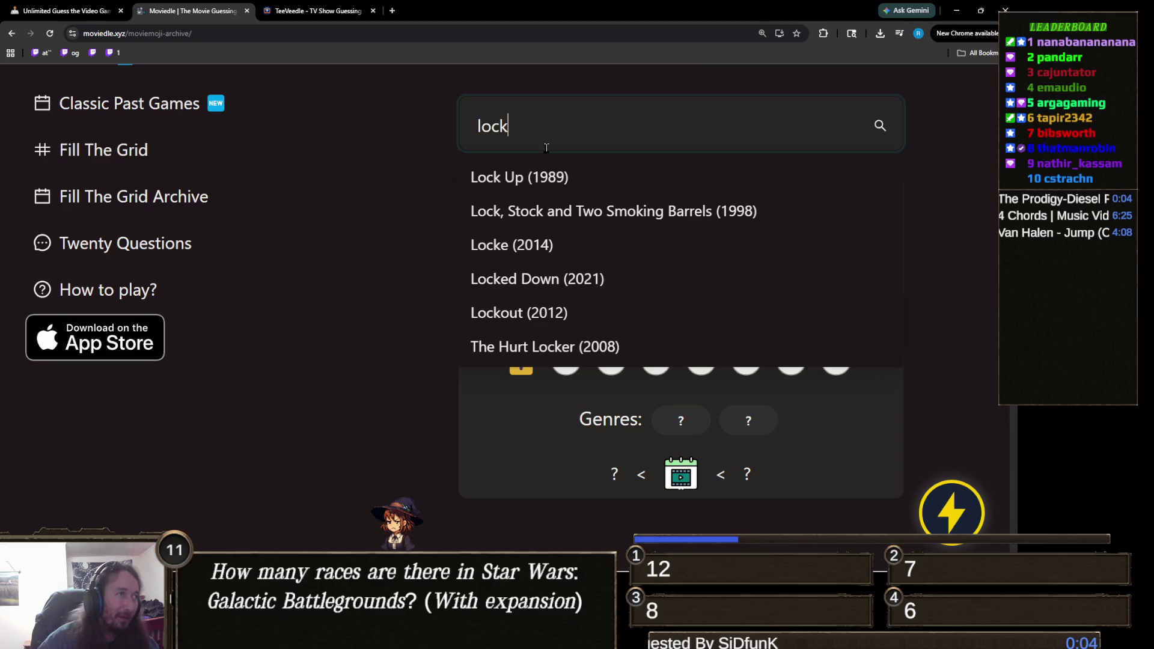
pyautogui.click(631, 214)
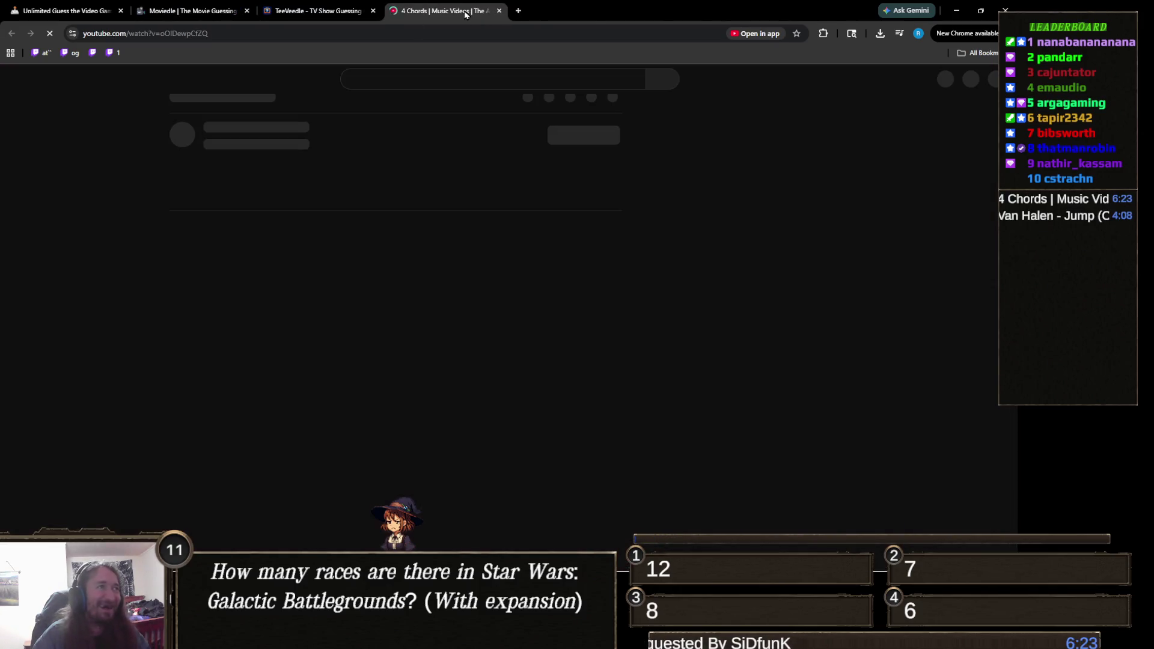
pyautogui.click(499, 10)
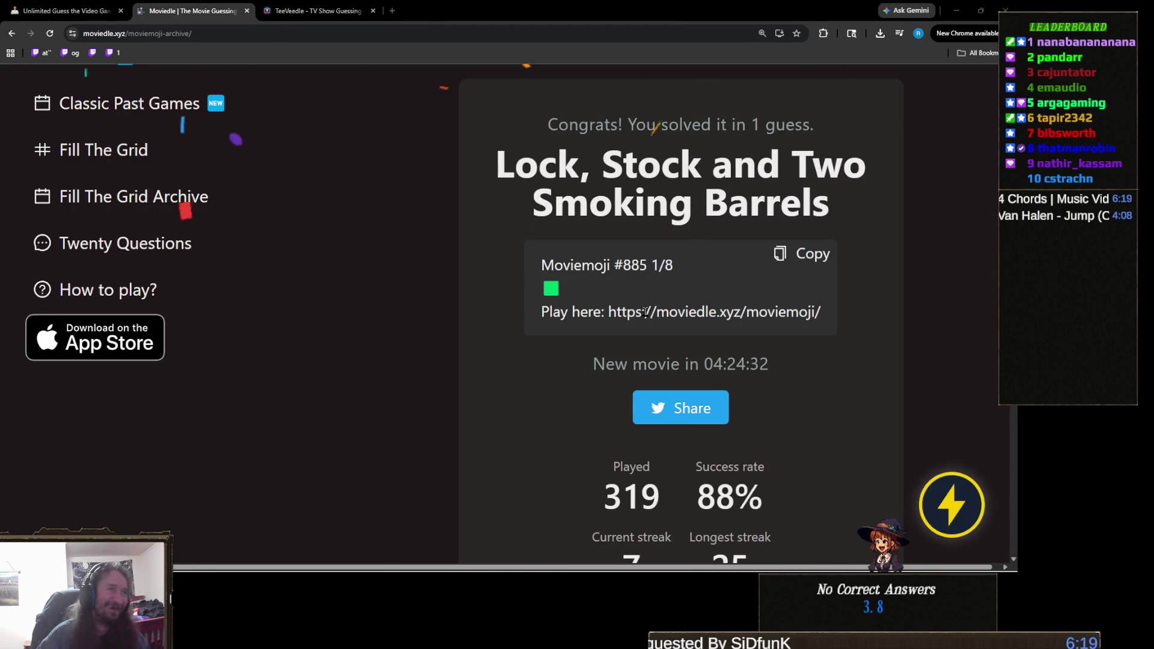
# Review the solved puzzle page, then move to the TeeVeedle tab
pyautogui.moveTo(938, 569)
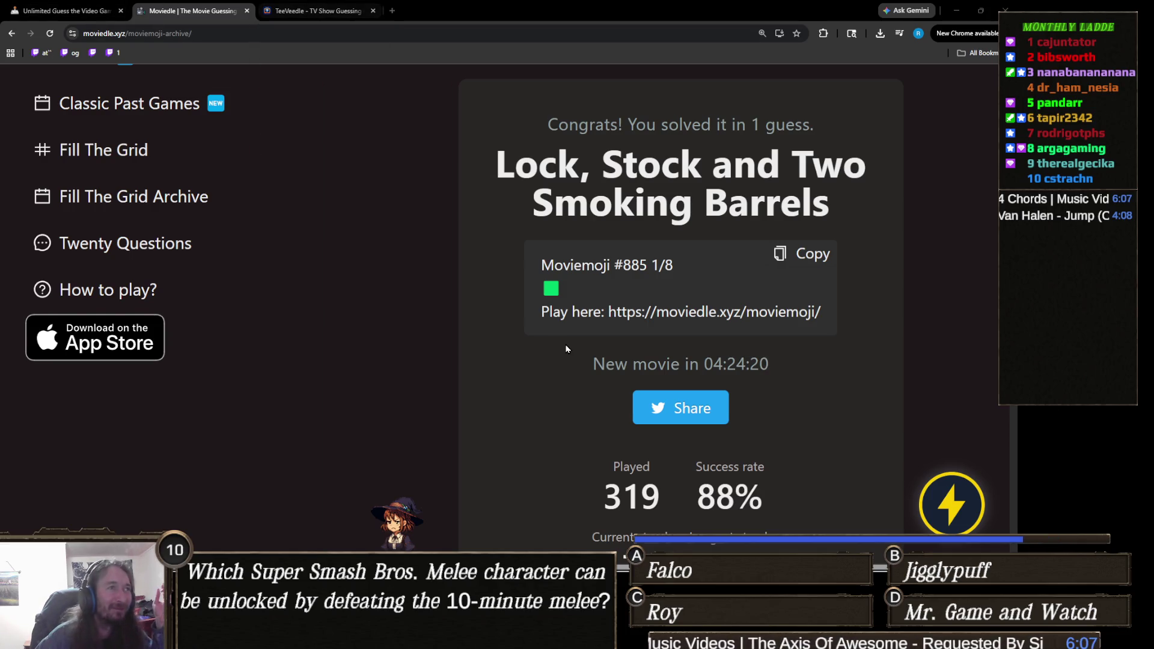
pyautogui.scroll(-10, 564, 332)
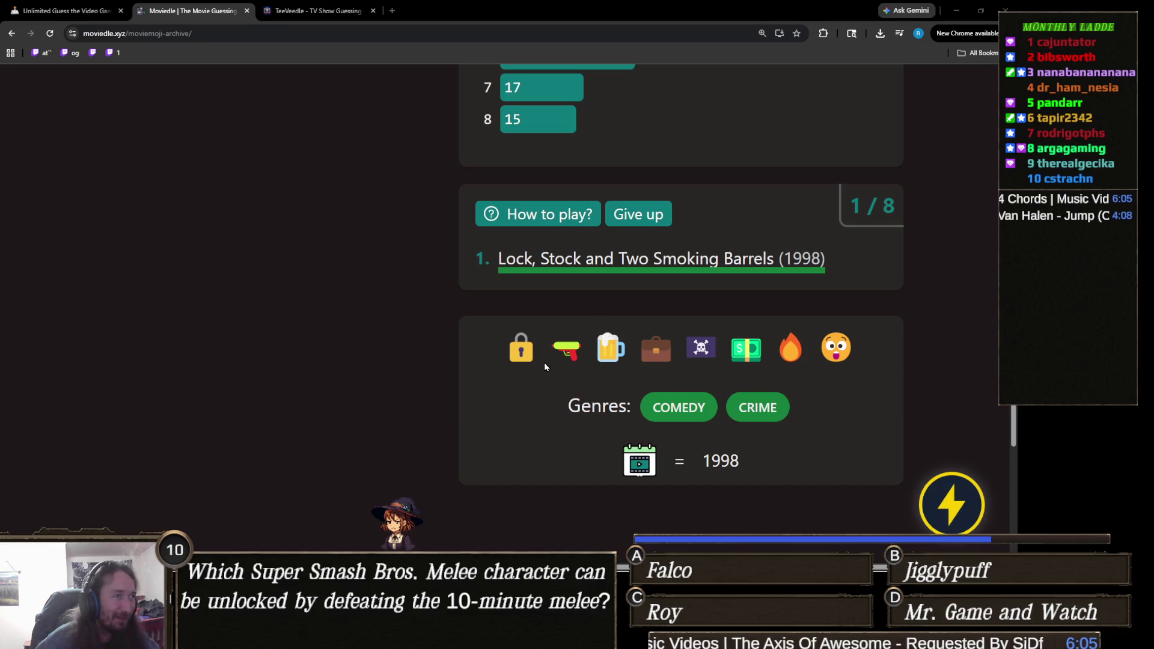
pyautogui.scroll(10, 584, 354)
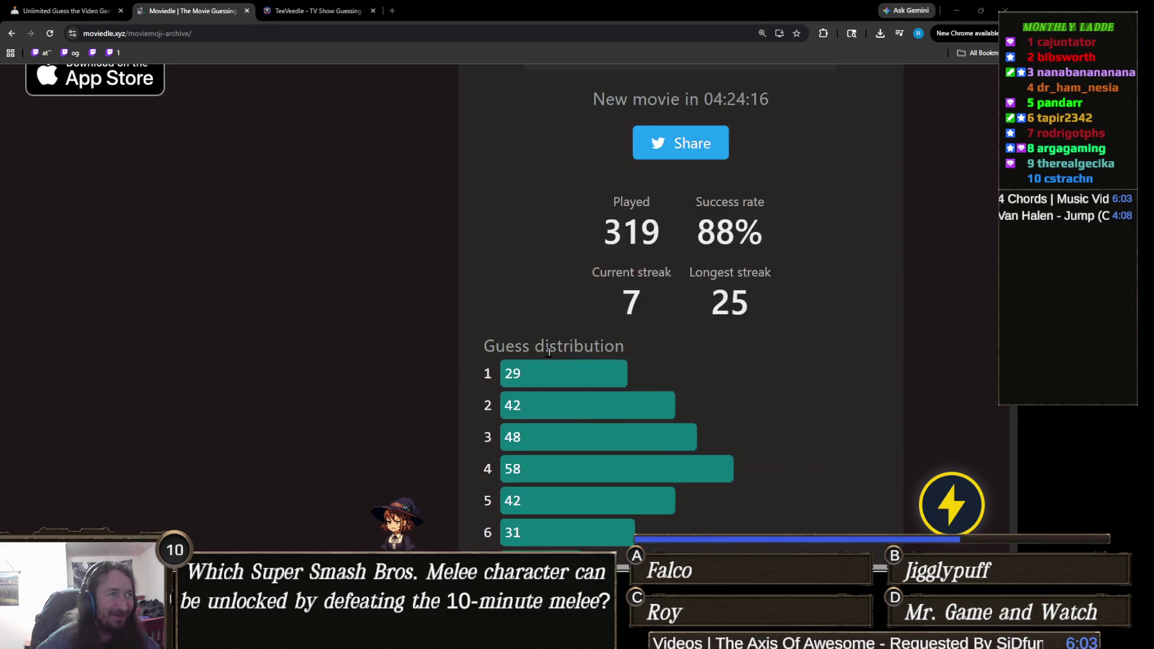
pyautogui.click(318, 13)
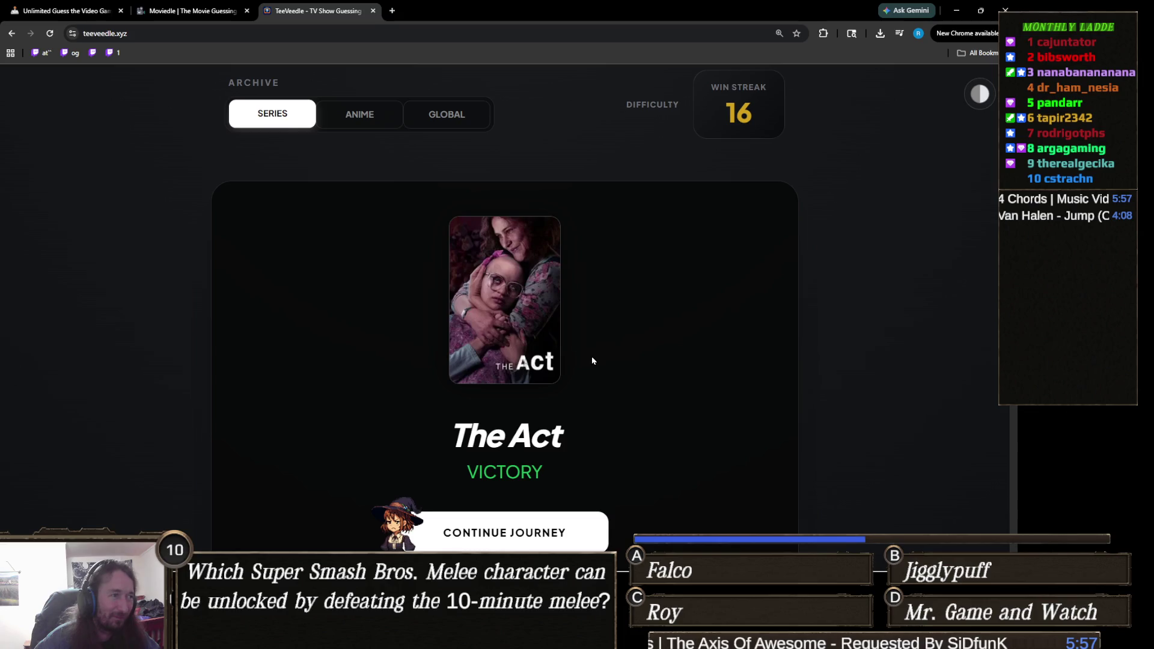
# Load a new TeeVeedle puzzle and guess Modern Family
pyautogui.click(531, 468)
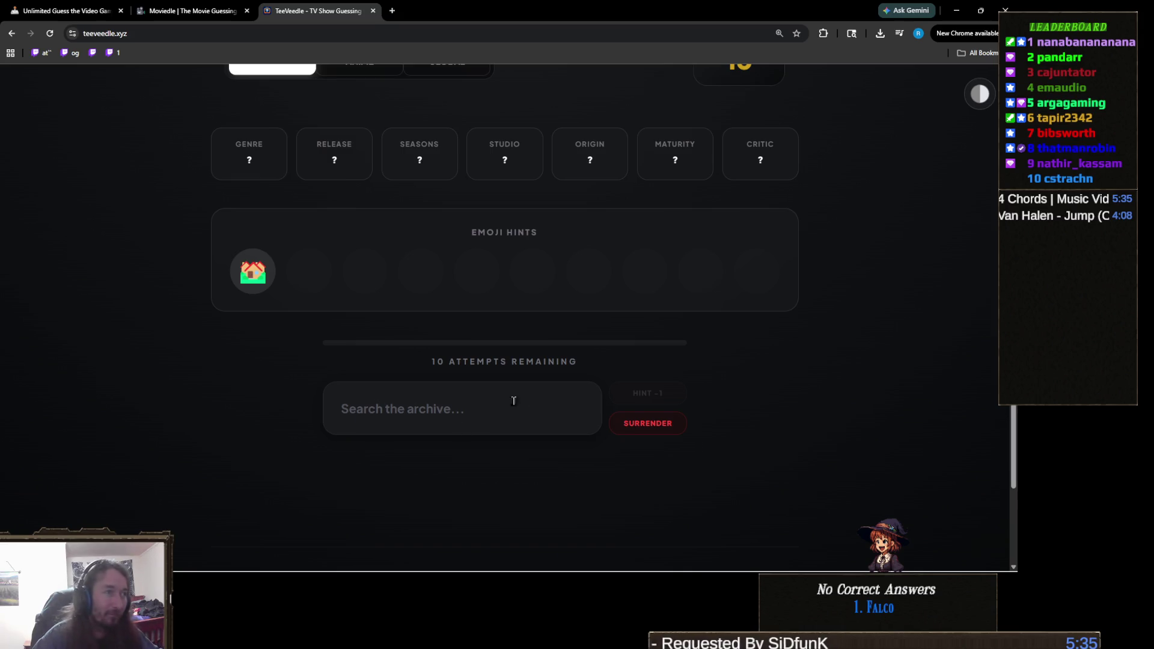
pyautogui.click(459, 400)
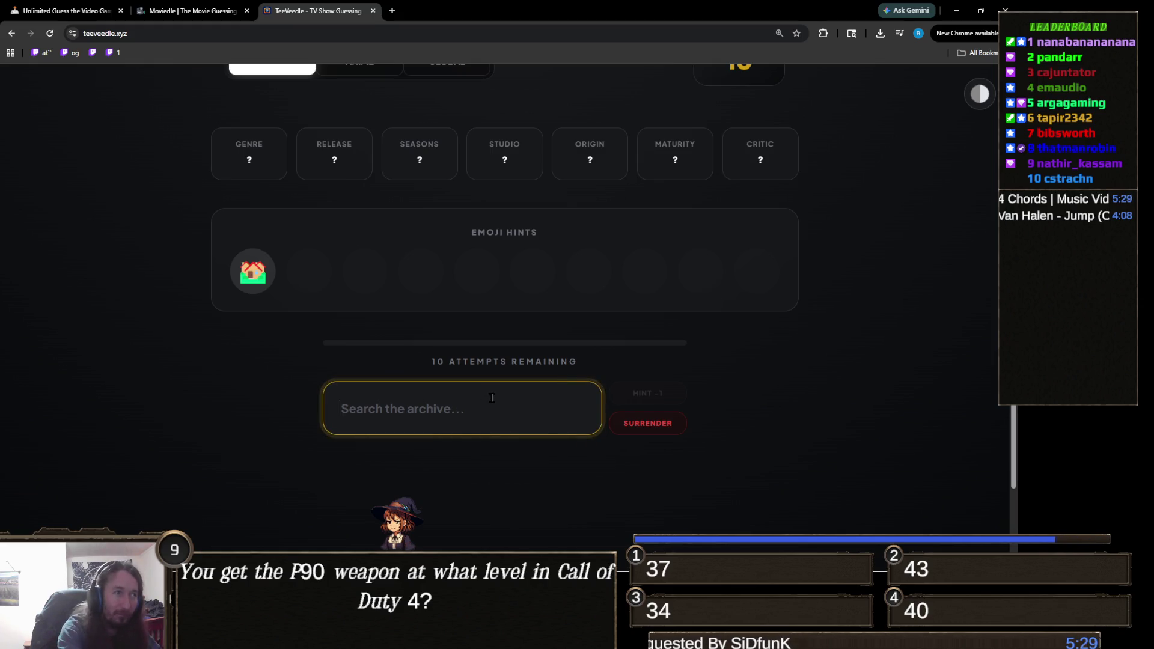
pyautogui.write('modern')
pyautogui.scroll(-2, 491, 398)
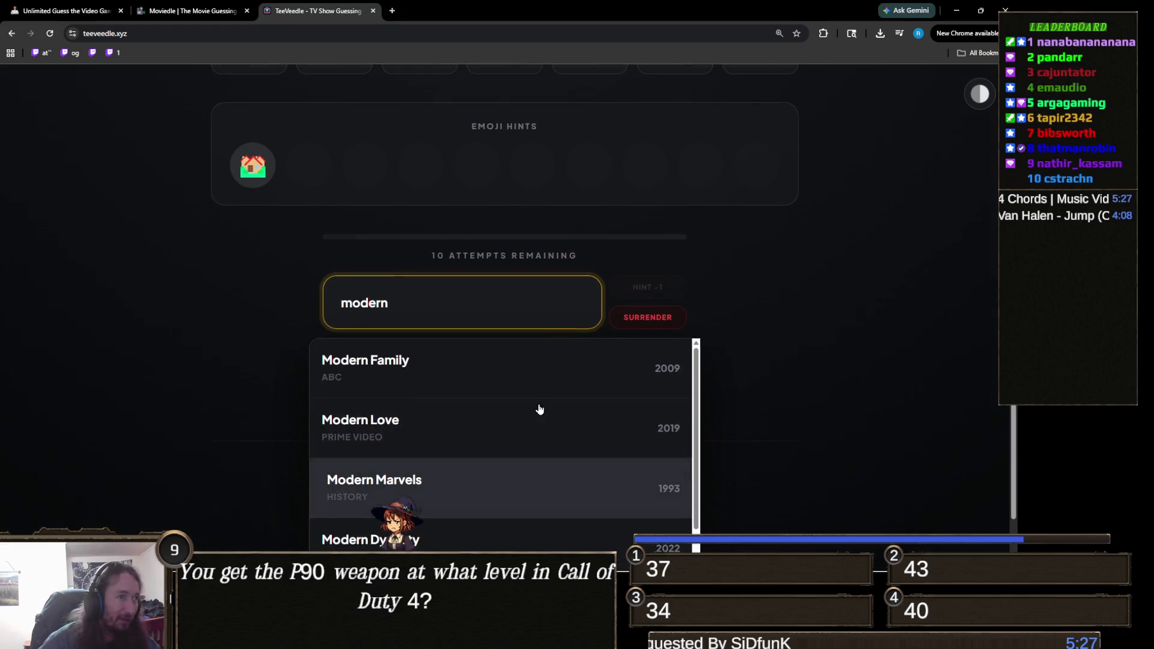
pyautogui.click(533, 355)
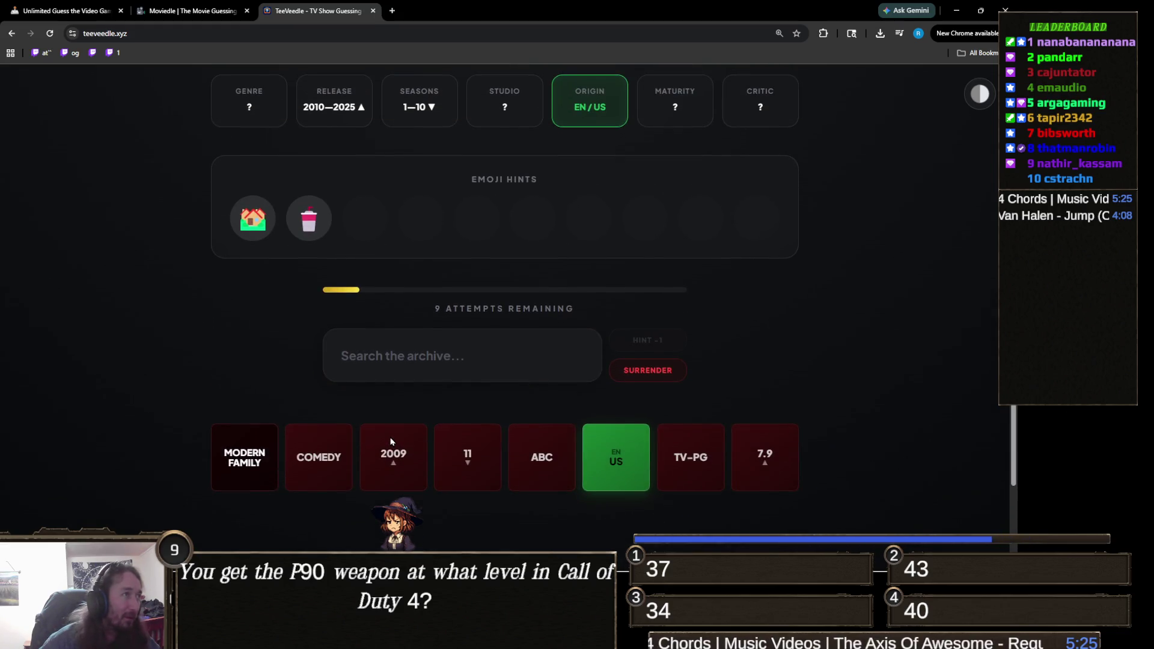
pyautogui.scroll(1, 378, 460)
pyautogui.keyDown('ctrl'); pyautogui.scroll(3, 283, 387); pyautogui.keyUp('ctrl')
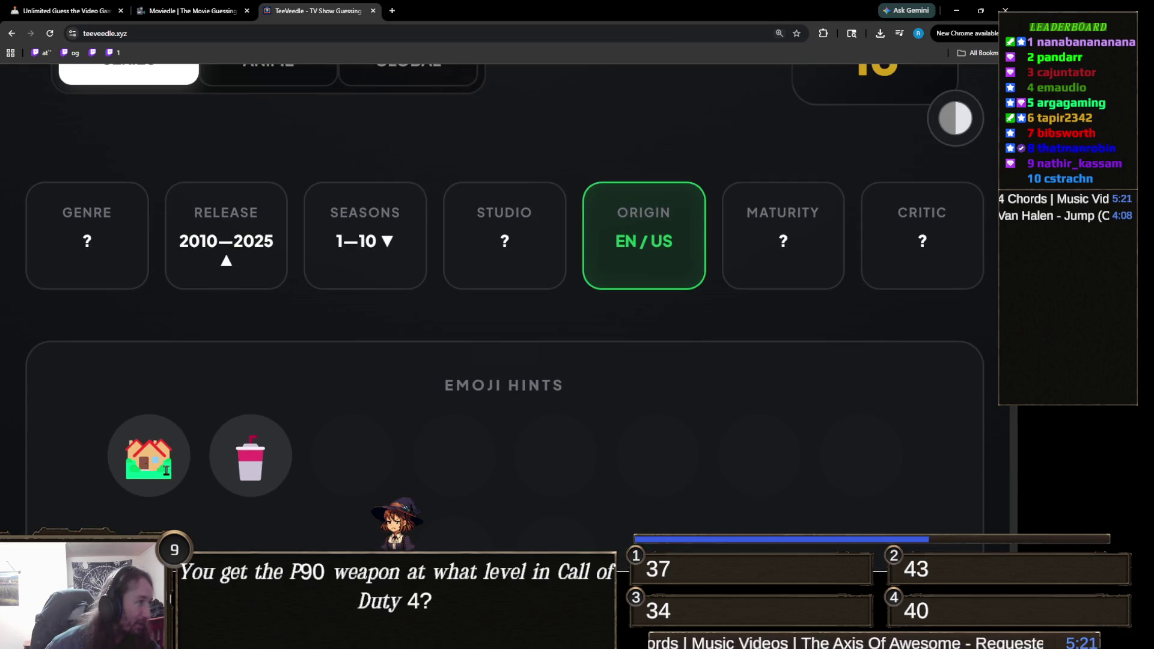
pyautogui.keyDown('ctrl'); pyautogui.scroll(-2, 286, 471); pyautogui.keyUp('ctrl')
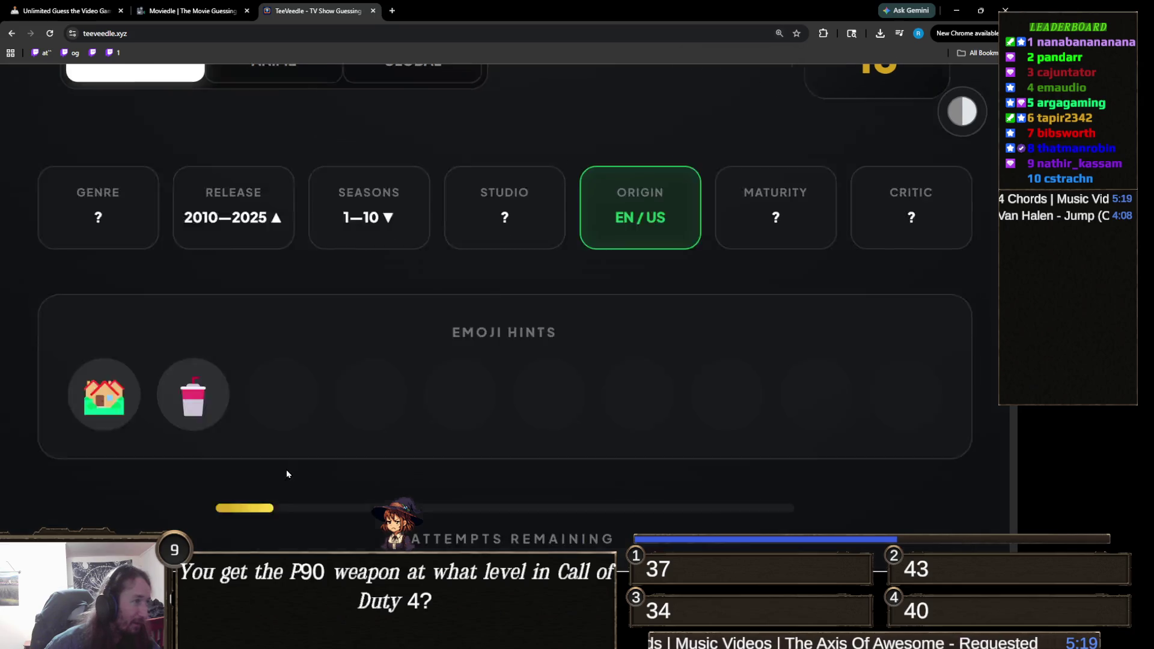
pyautogui.keyDown('ctrl'); pyautogui.scroll(-2, 408, 437); pyautogui.keyUp('ctrl')
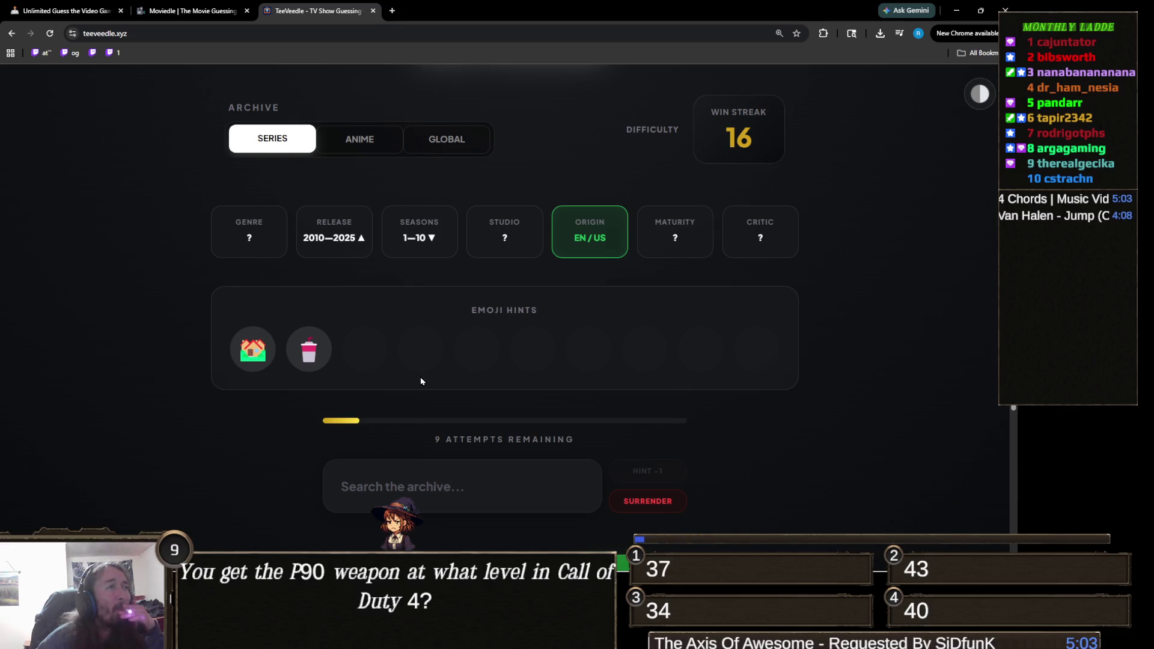
pyautogui.scroll(-1, 415, 391)
# Win the round by guessing Riverdale, then load the next puzzle
pyautogui.click(398, 428)
pyautogui.write('rive')
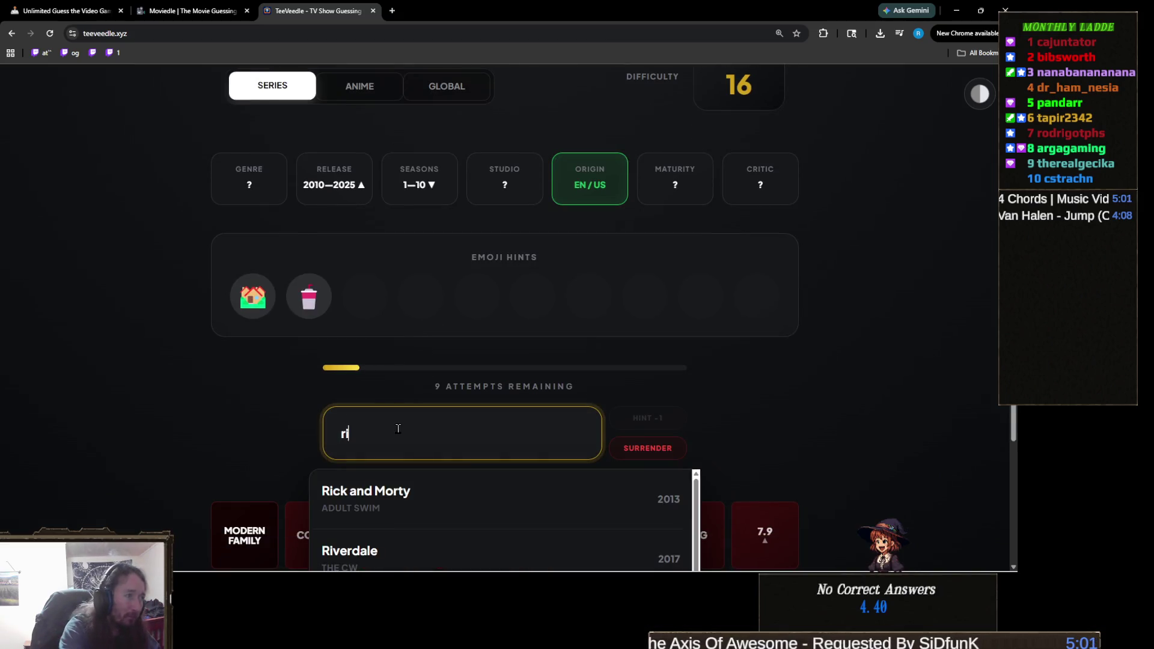
pyautogui.click(431, 478)
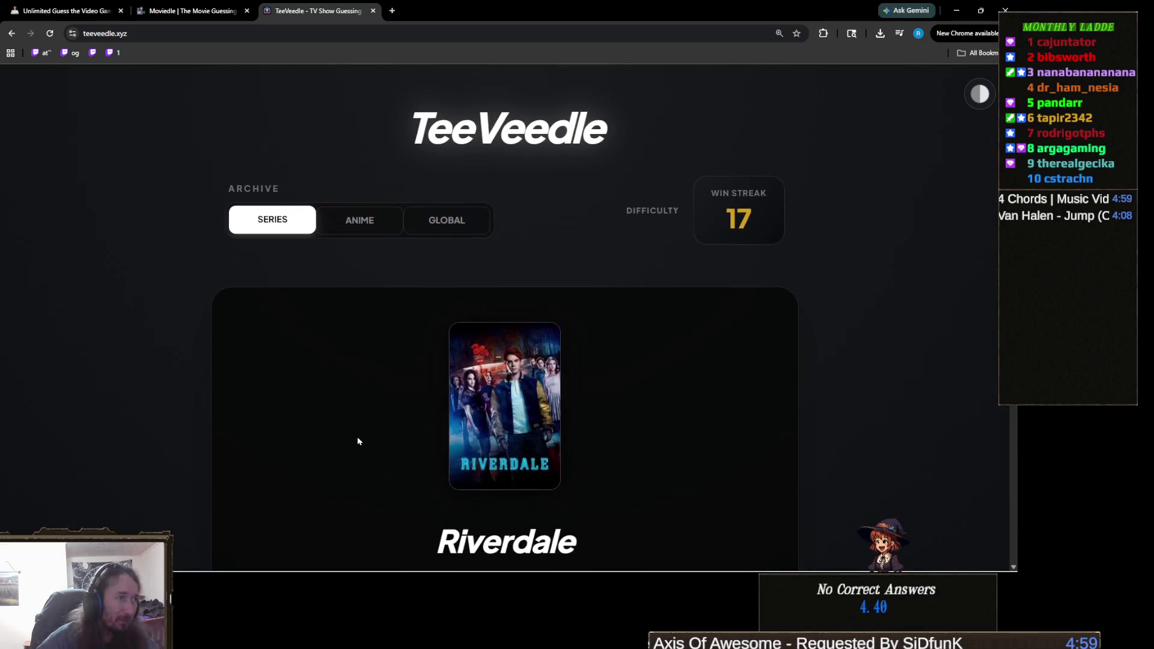
pyautogui.scroll(-4, 357, 437)
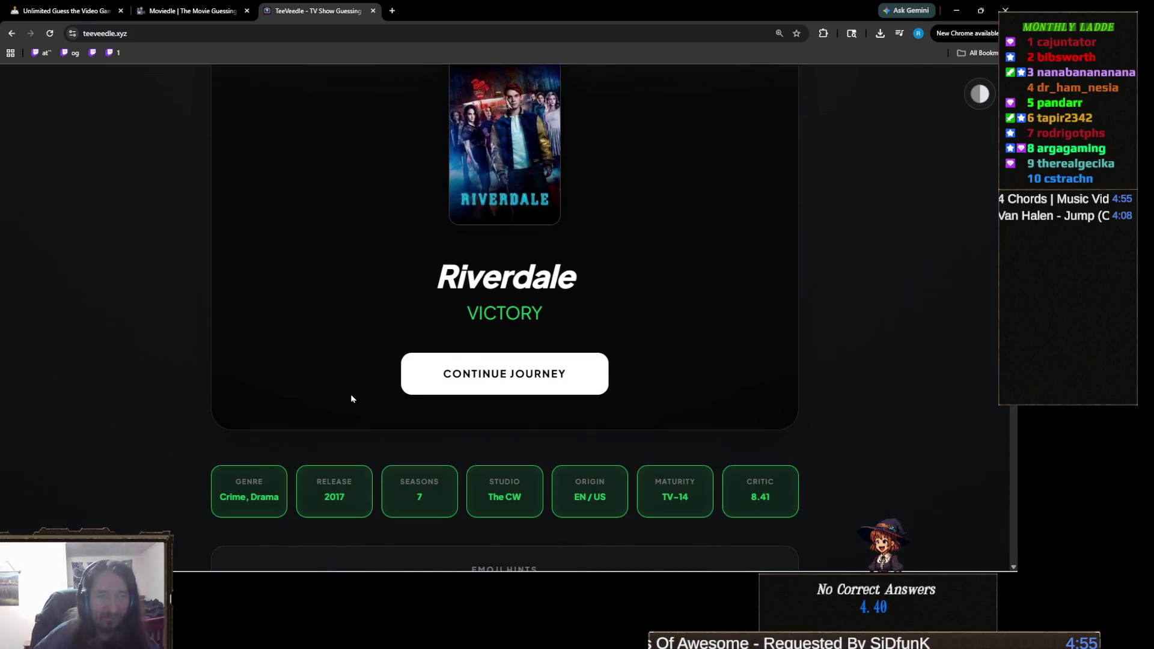
pyautogui.scroll(1, 349, 391)
pyautogui.scroll(2, 360, 385)
pyautogui.scroll(-5, 376, 382)
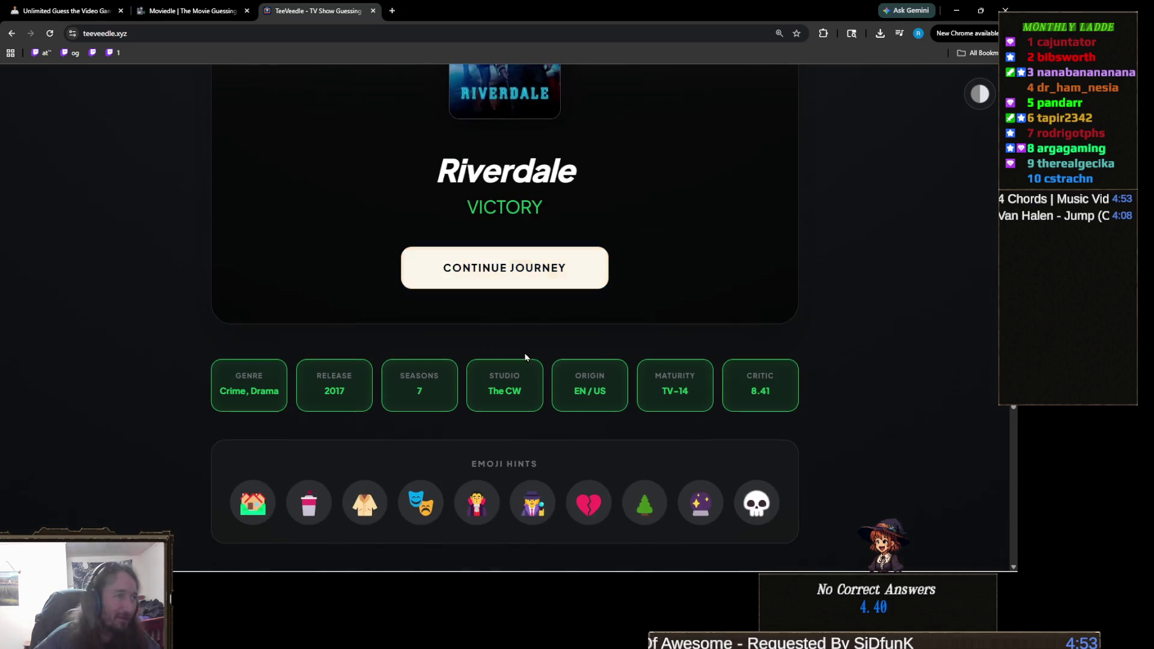
pyautogui.click(526, 279)
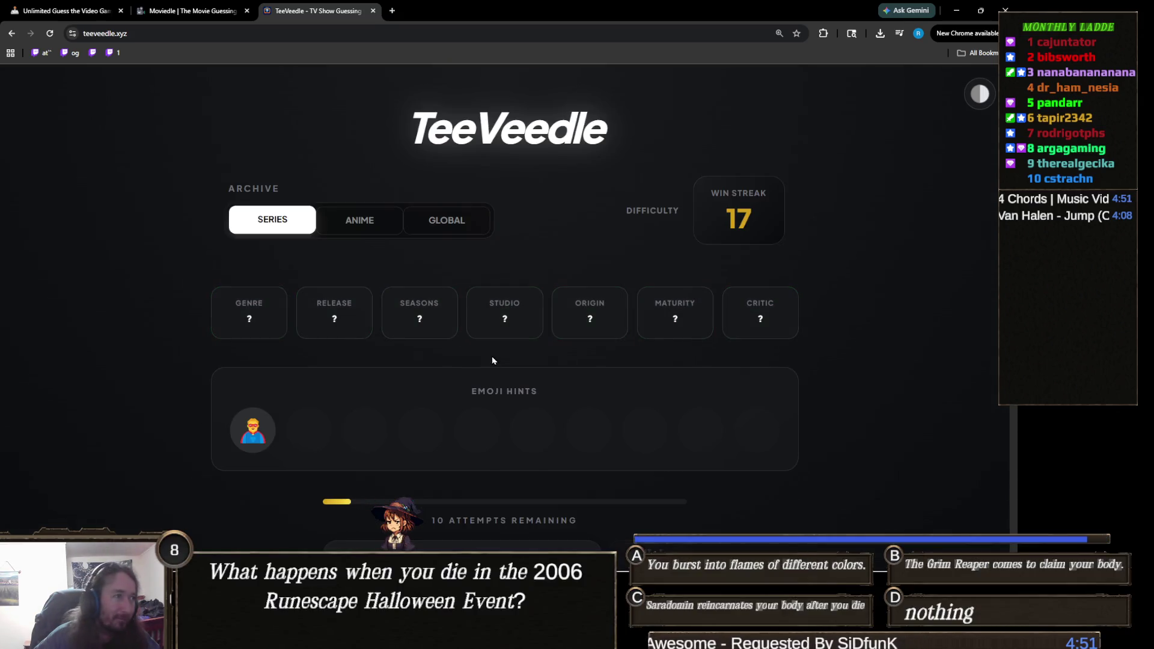
# Submit The Boys as a guess
pyautogui.scroll(-3, 488, 349)
pyautogui.scroll(2, 514, 385)
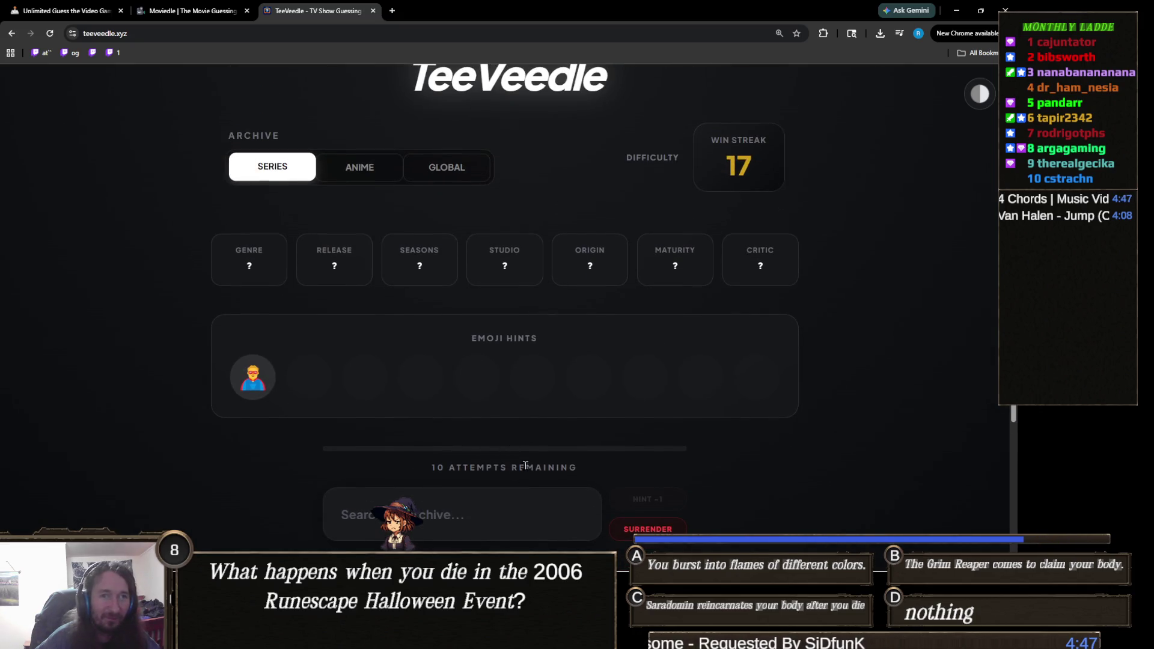
pyautogui.click(467, 514)
pyautogui.write('the')
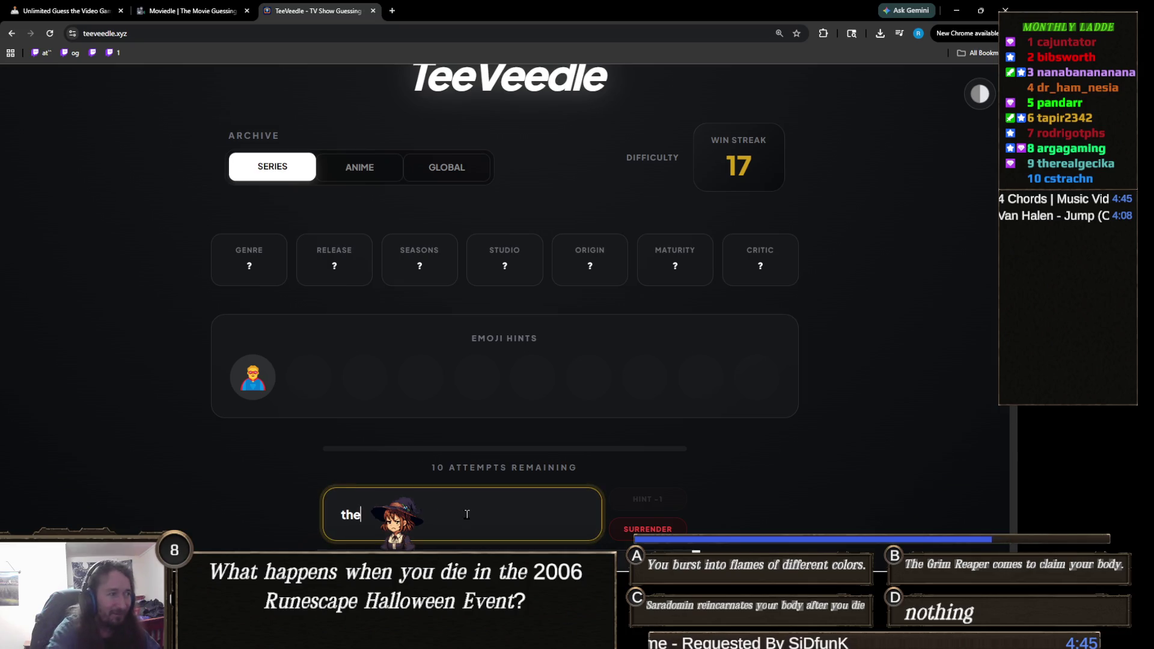
pyautogui.write(' boy')
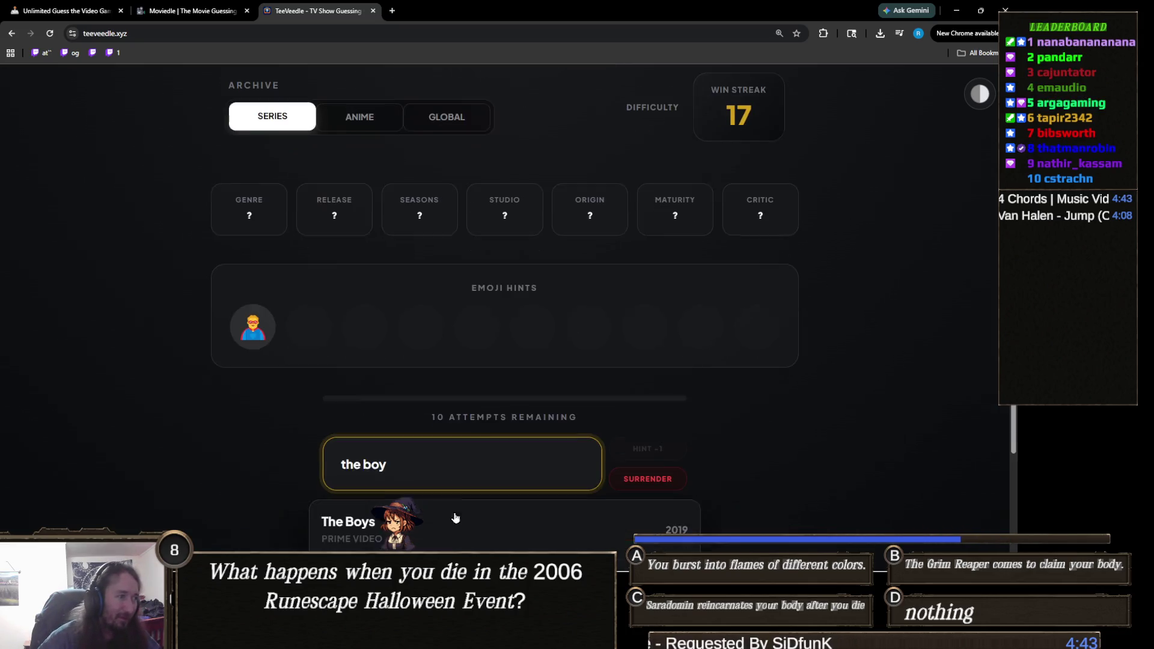
pyautogui.press('Return')
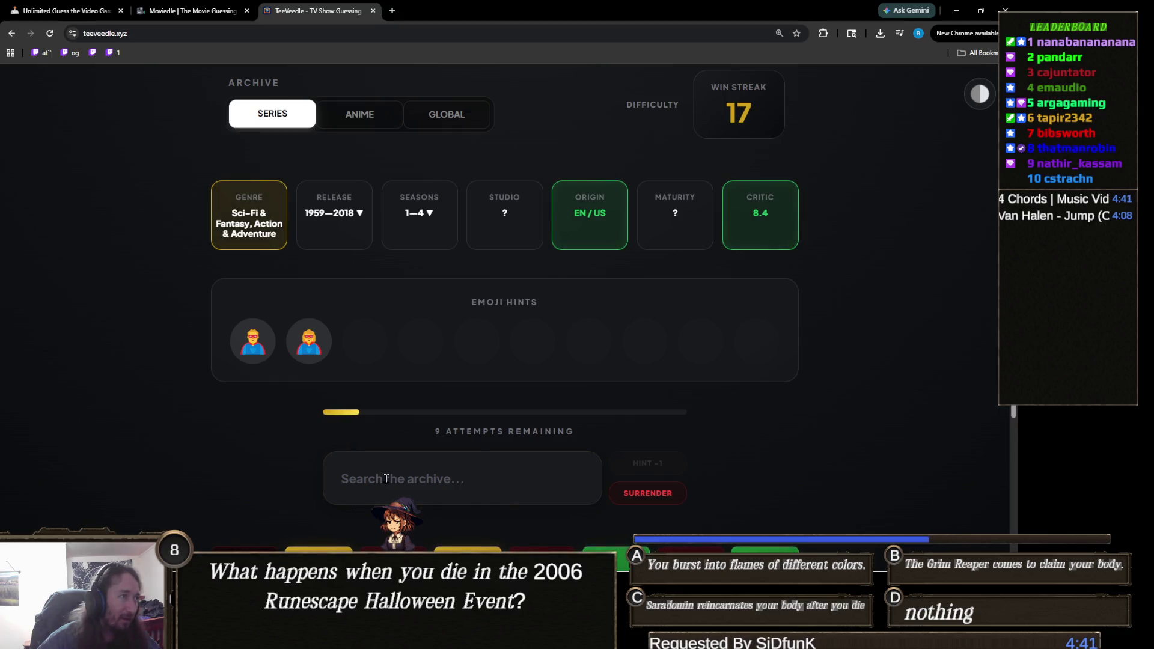
# Guess Teen Titans from the suggestions, leaving 8 attempts
pyautogui.click(456, 457)
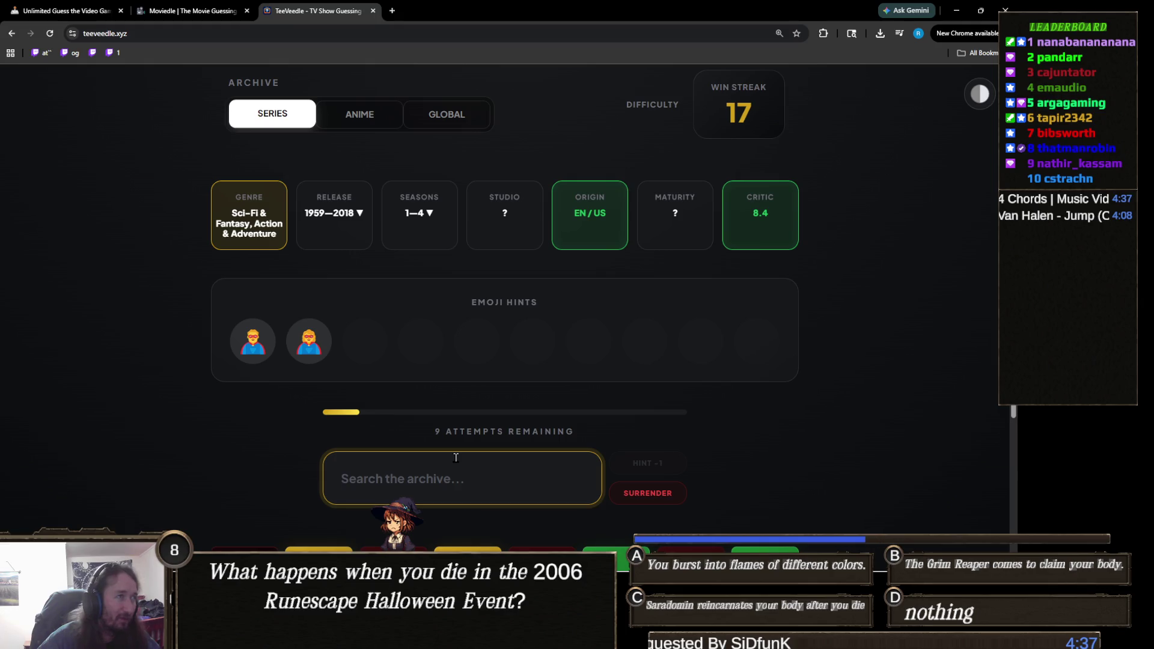
pyautogui.write('teen tit')
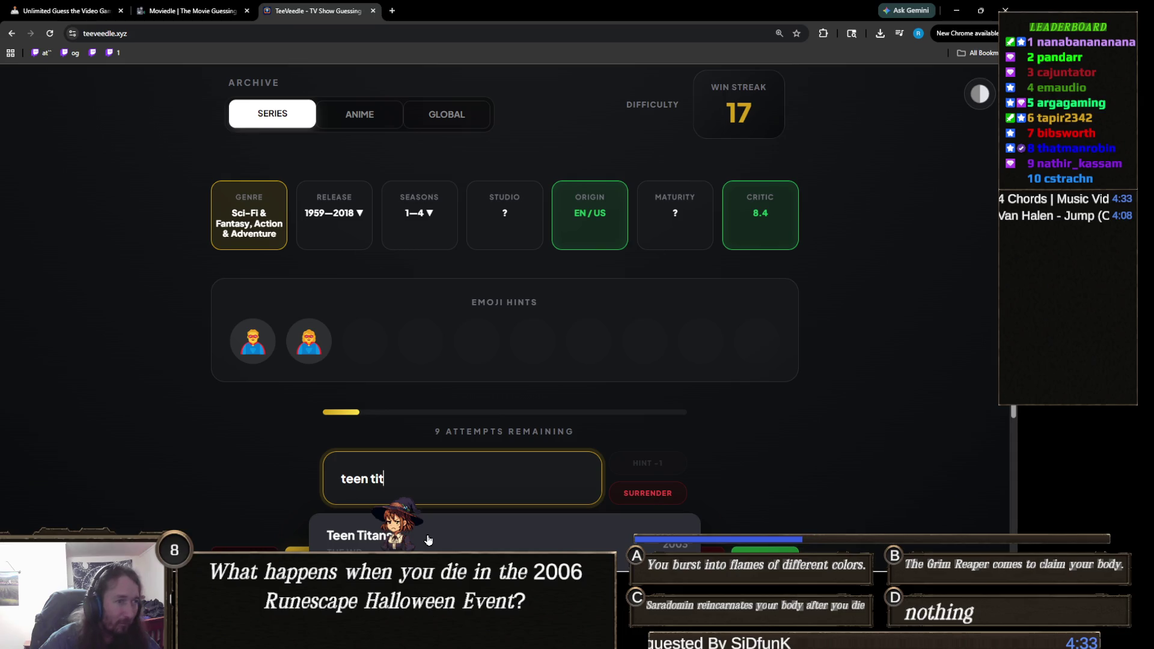
pyautogui.scroll(-2, 466, 454)
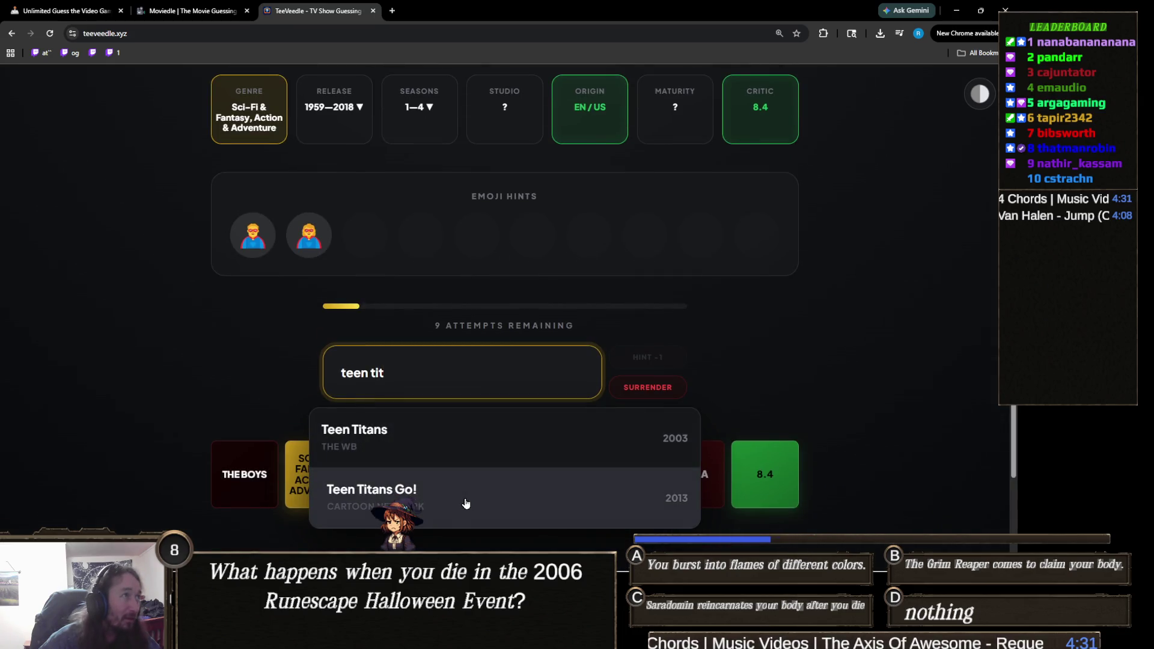
pyautogui.click(431, 443)
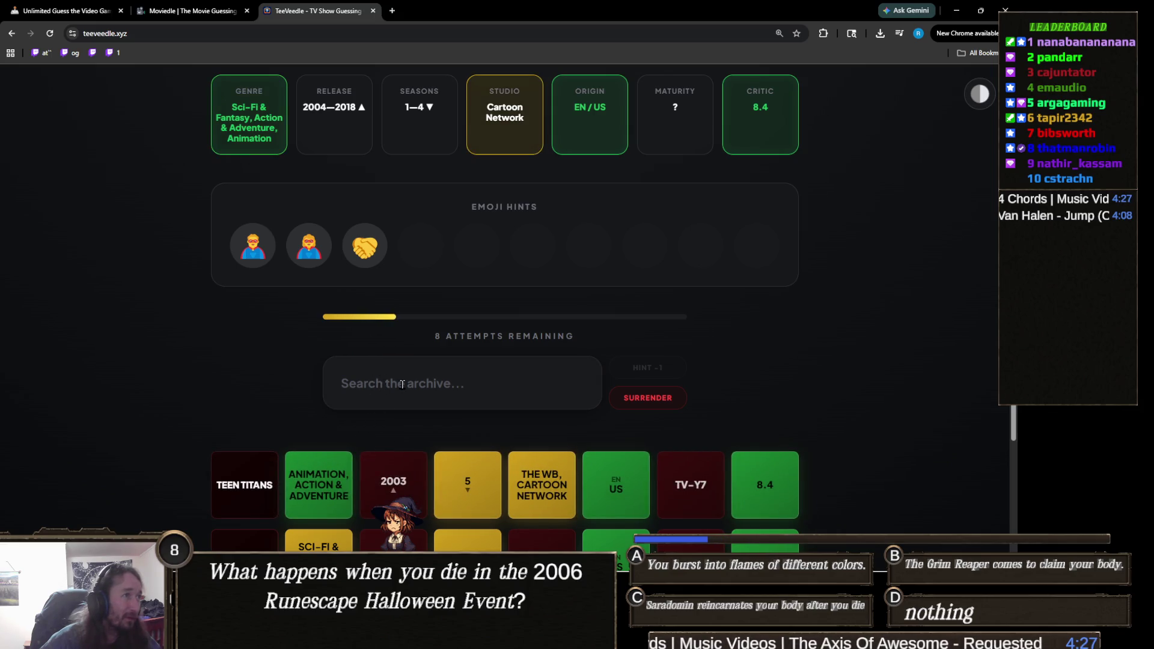
pyautogui.scroll(1, 456, 375)
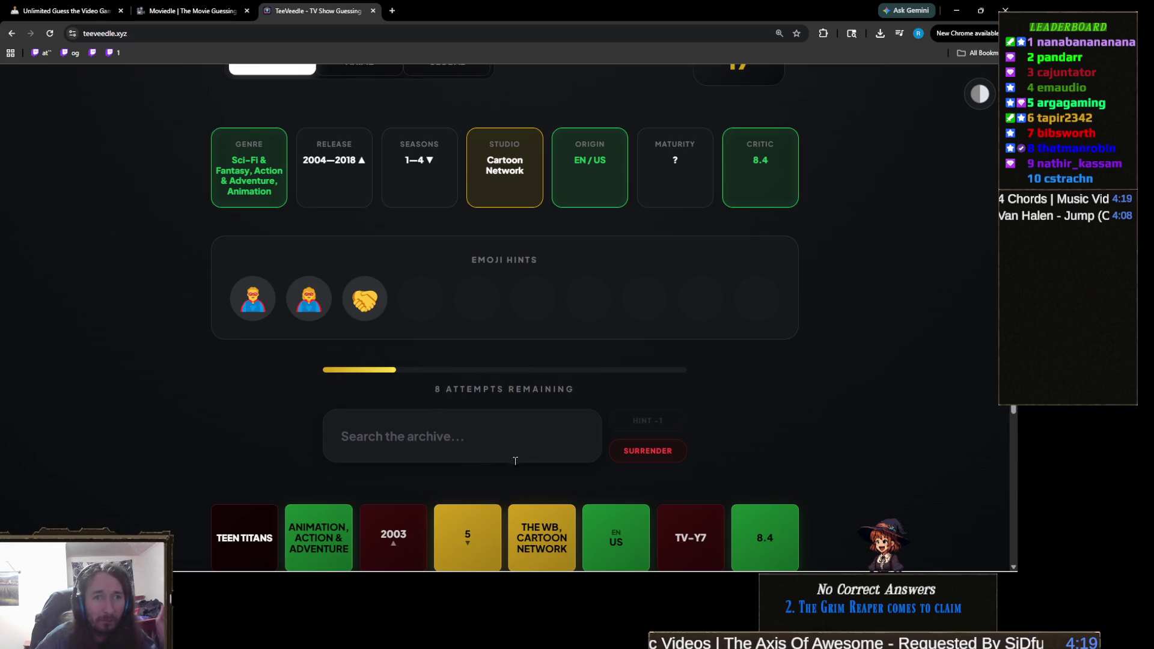
pyautogui.scroll(-2, 475, 450)
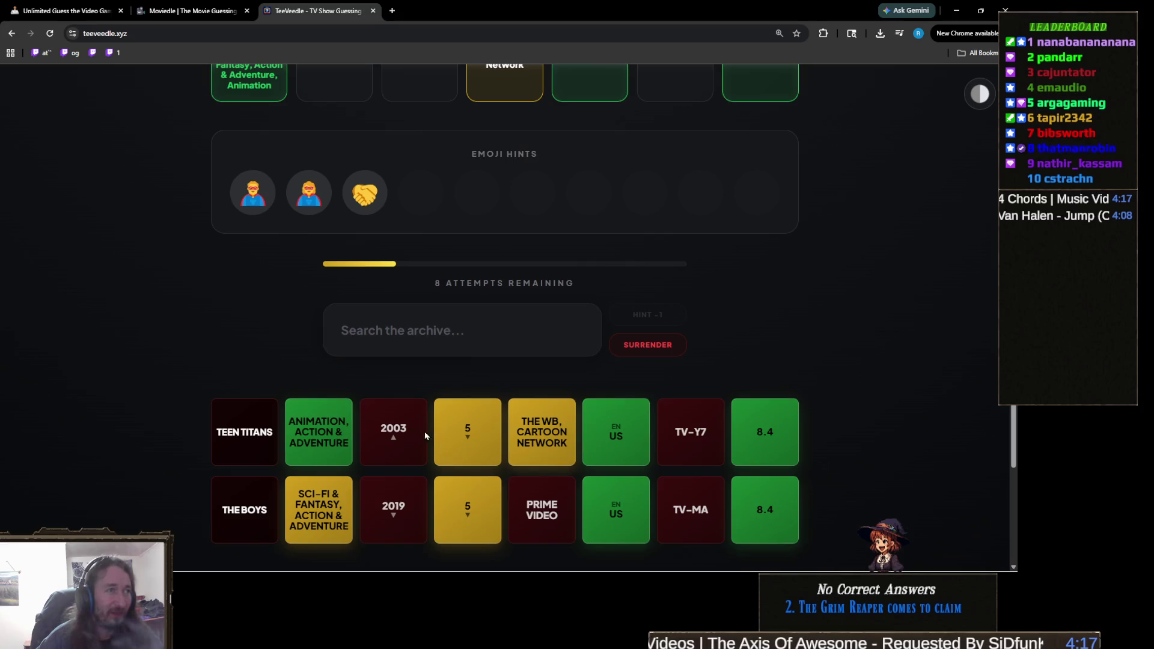
pyautogui.scroll(1, 415, 368)
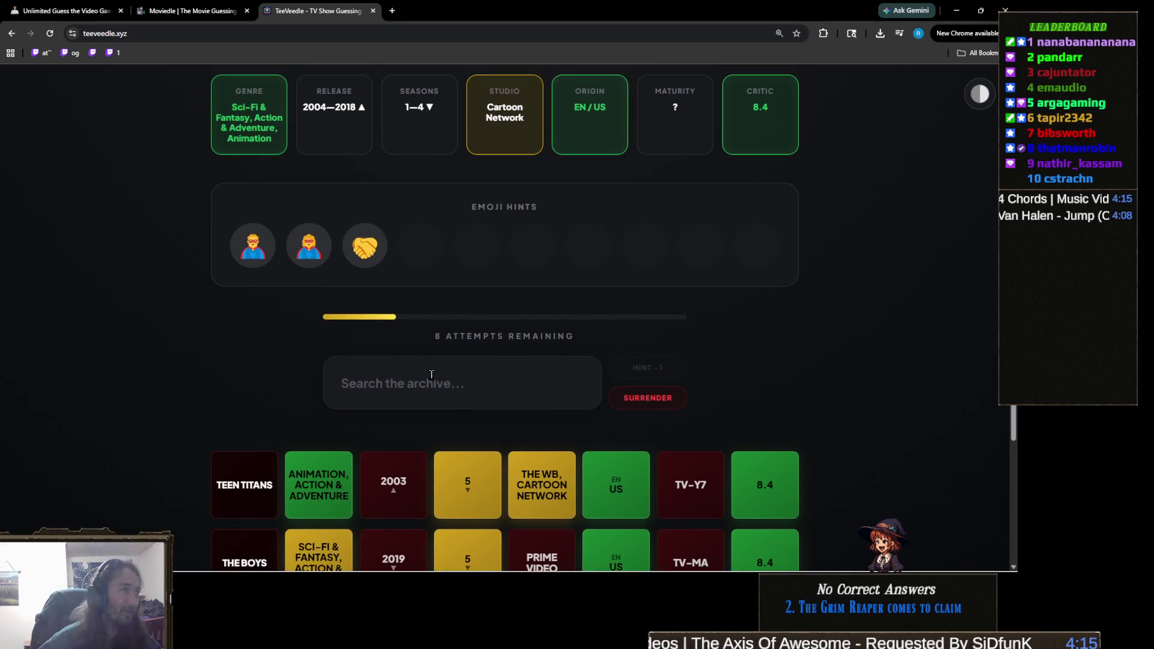
pyautogui.click(435, 378)
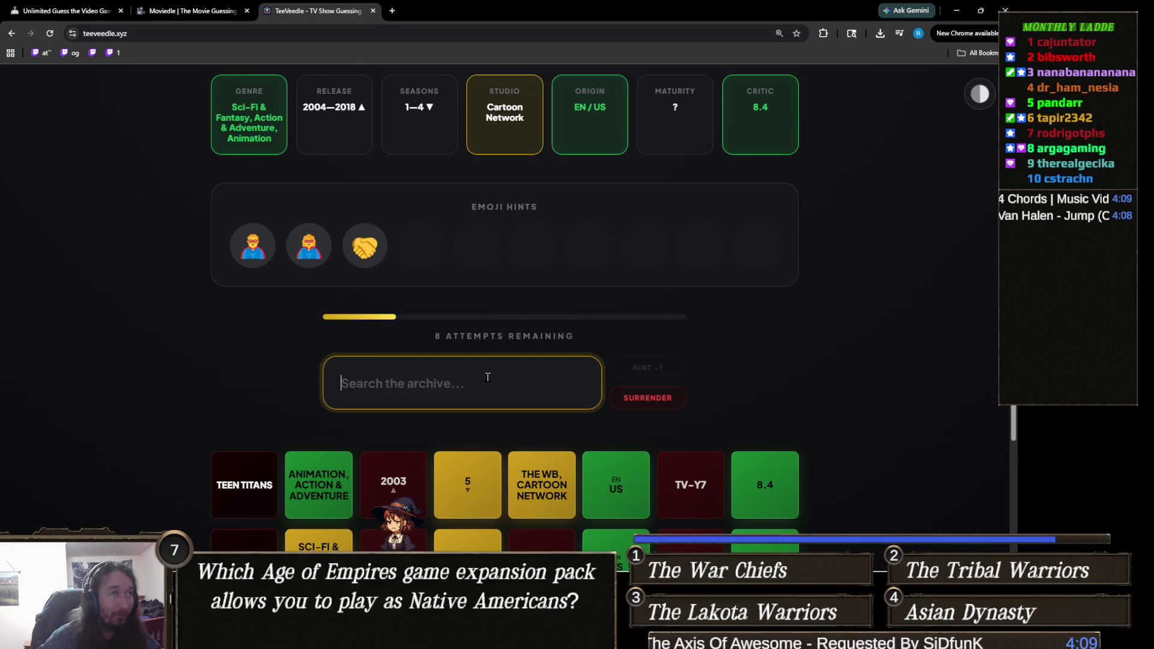
# Guess Justice League Unlimited from the 'justic' search results
pyautogui.scroll(-1, 487, 379)
pyautogui.scroll(1, 487, 381)
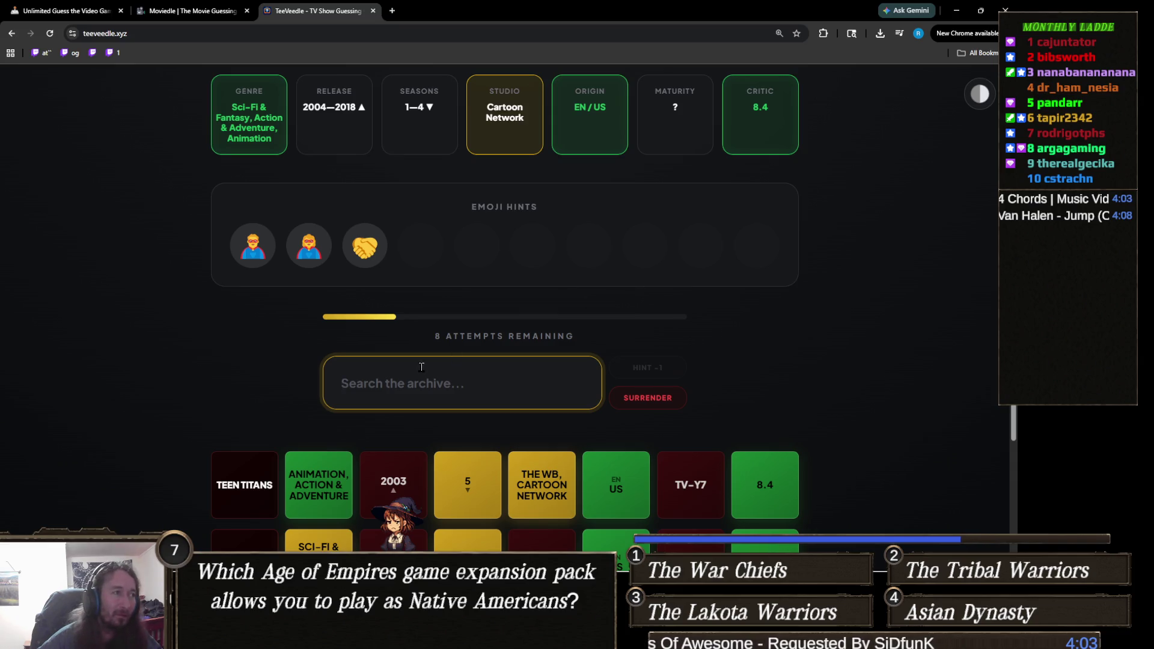
pyautogui.write('justic')
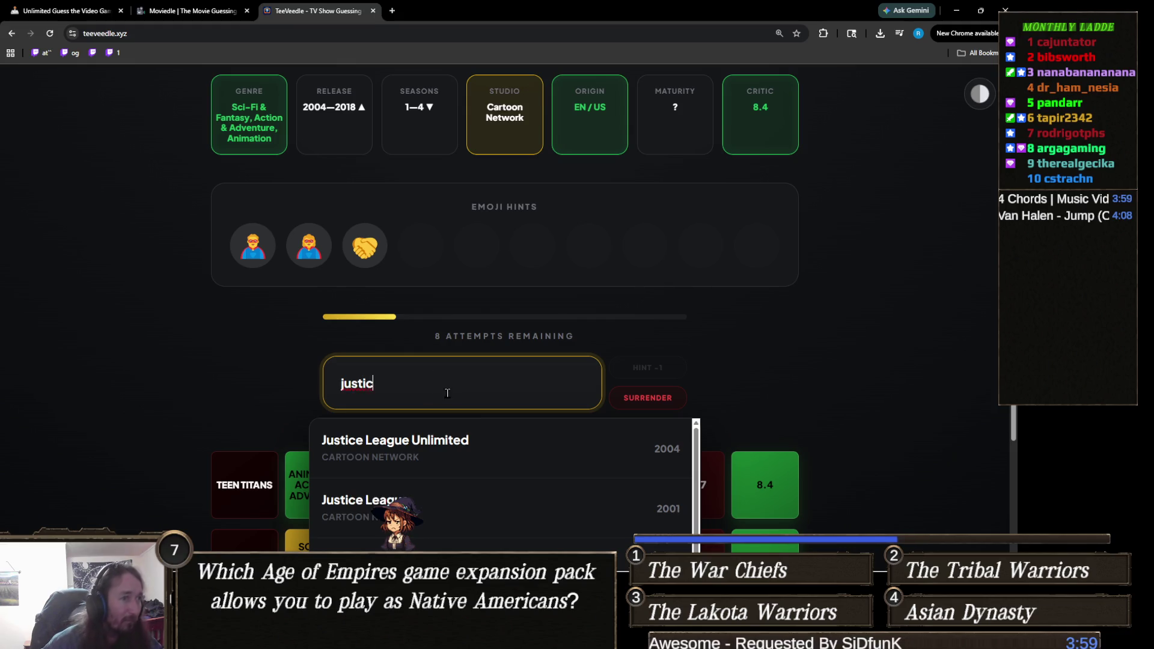
pyautogui.scroll(-1, 458, 391)
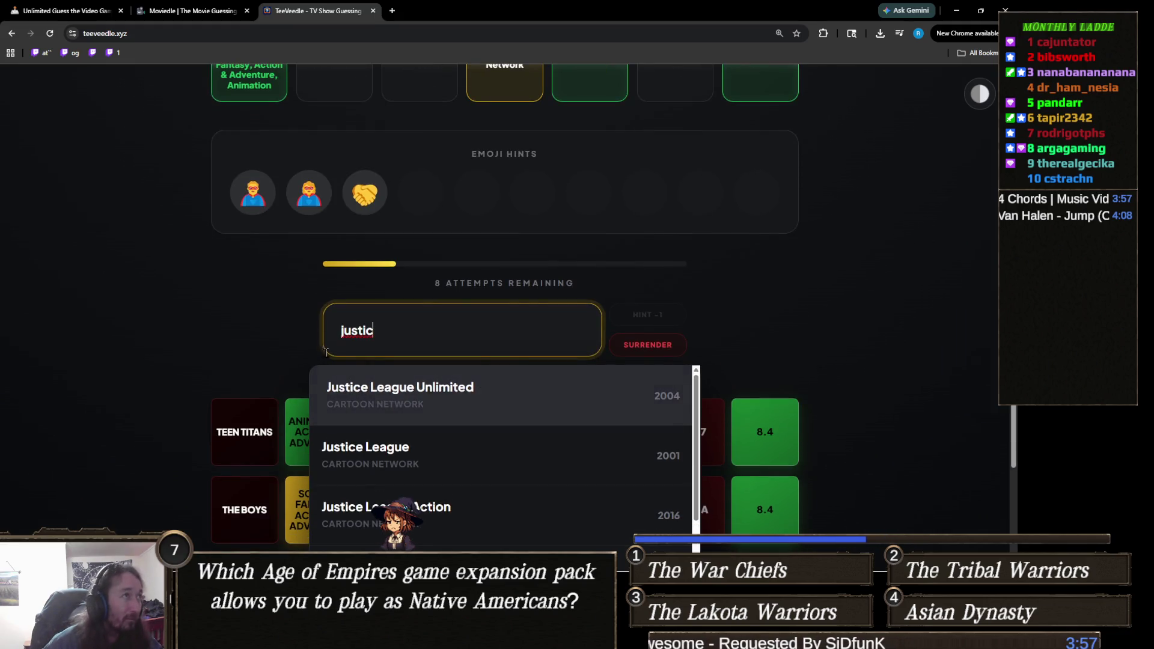
pyautogui.scroll(1, 257, 351)
pyautogui.scroll(-3, 264, 361)
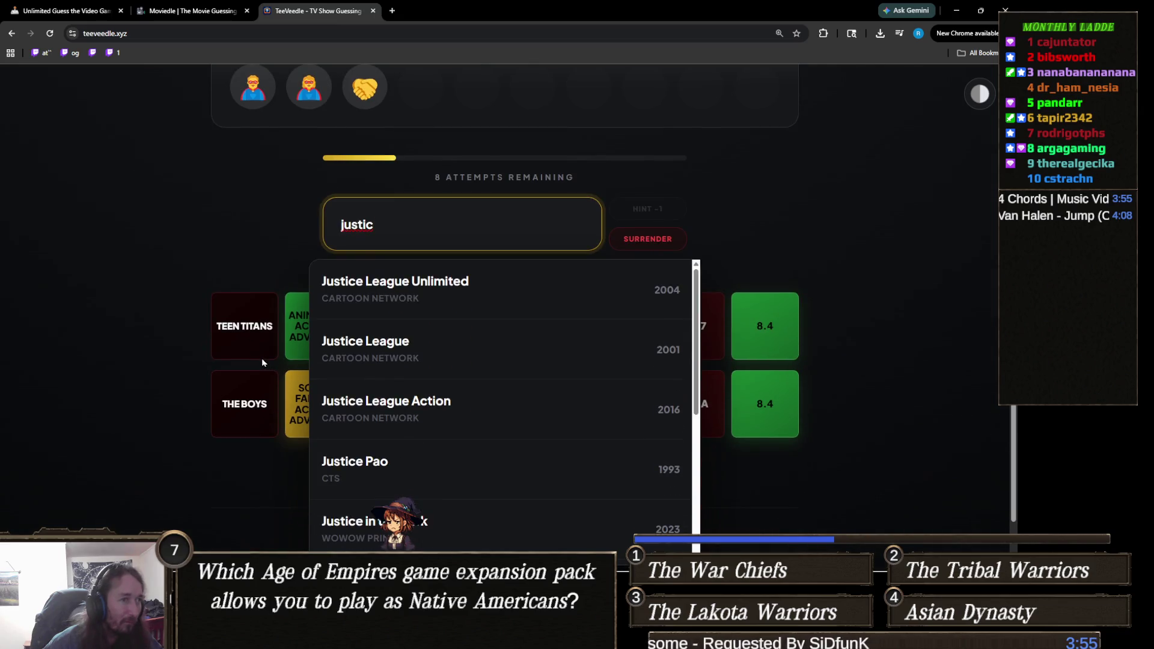
pyautogui.scroll(4, 259, 358)
pyautogui.scroll(-2, 361, 385)
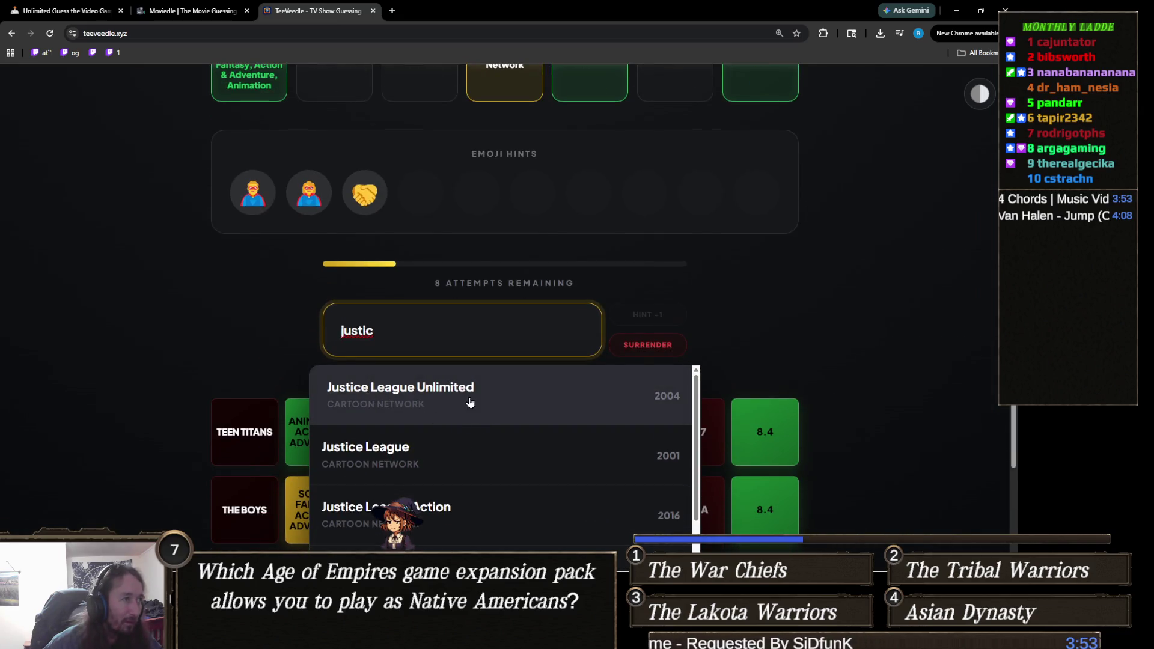
pyautogui.click(466, 400)
pyautogui.scroll(1, 346, 370)
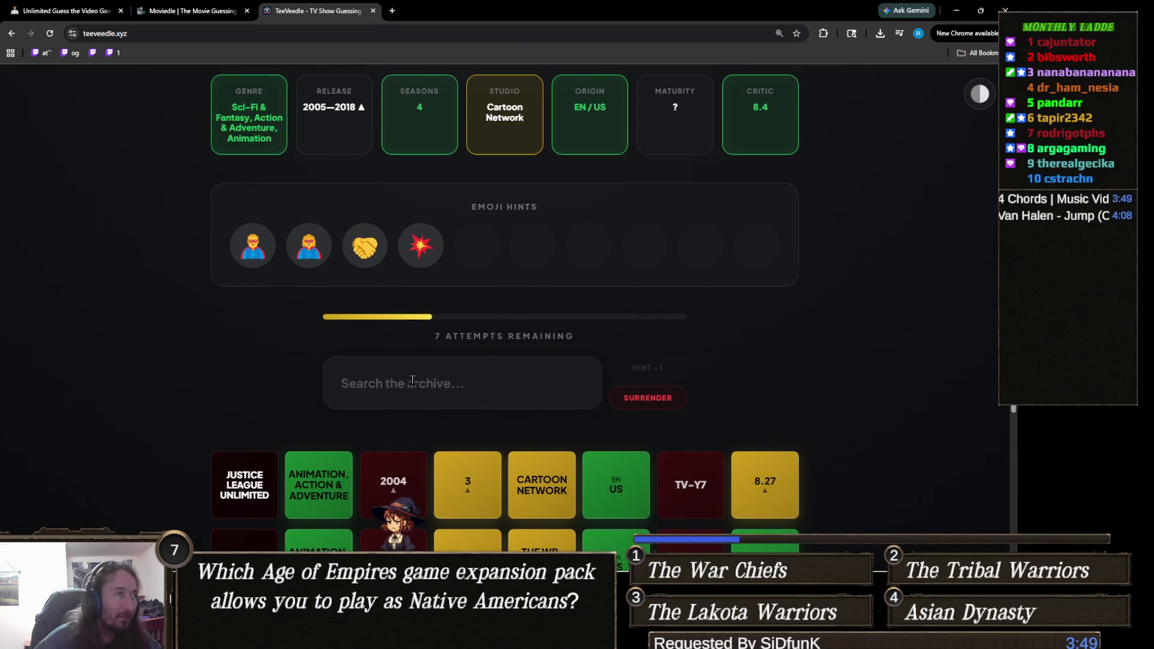
# Search 'teen titn' and submit Teen Titans Go! as a guess
pyautogui.click(444, 388)
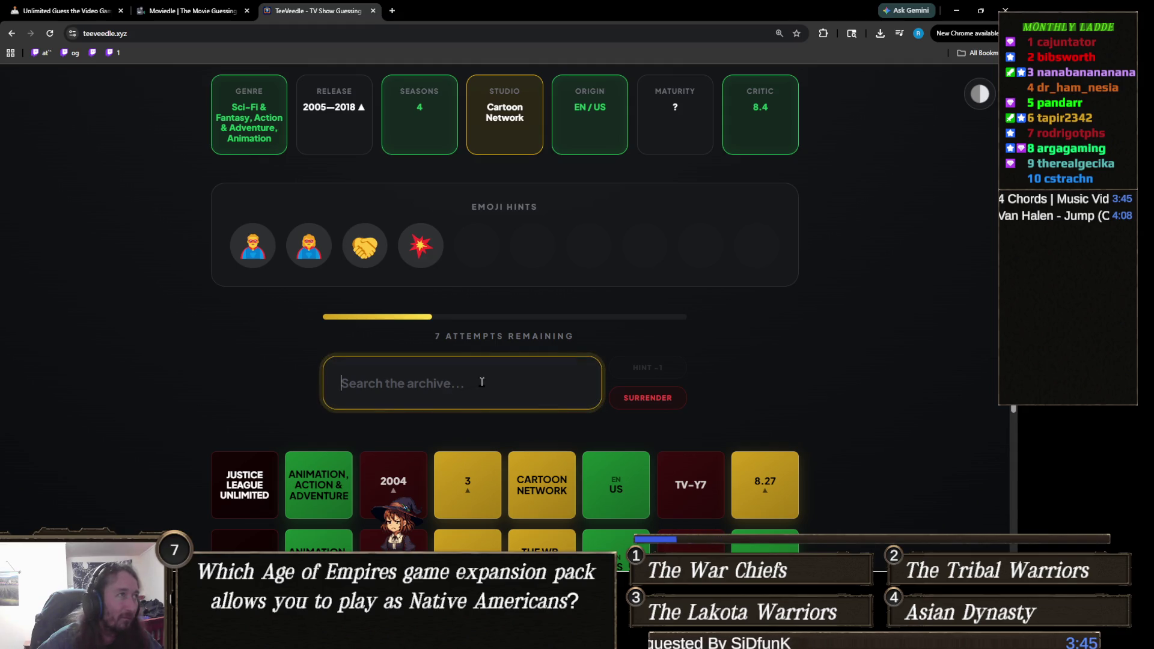
pyautogui.write('s')
pyautogui.press('BackSpace')
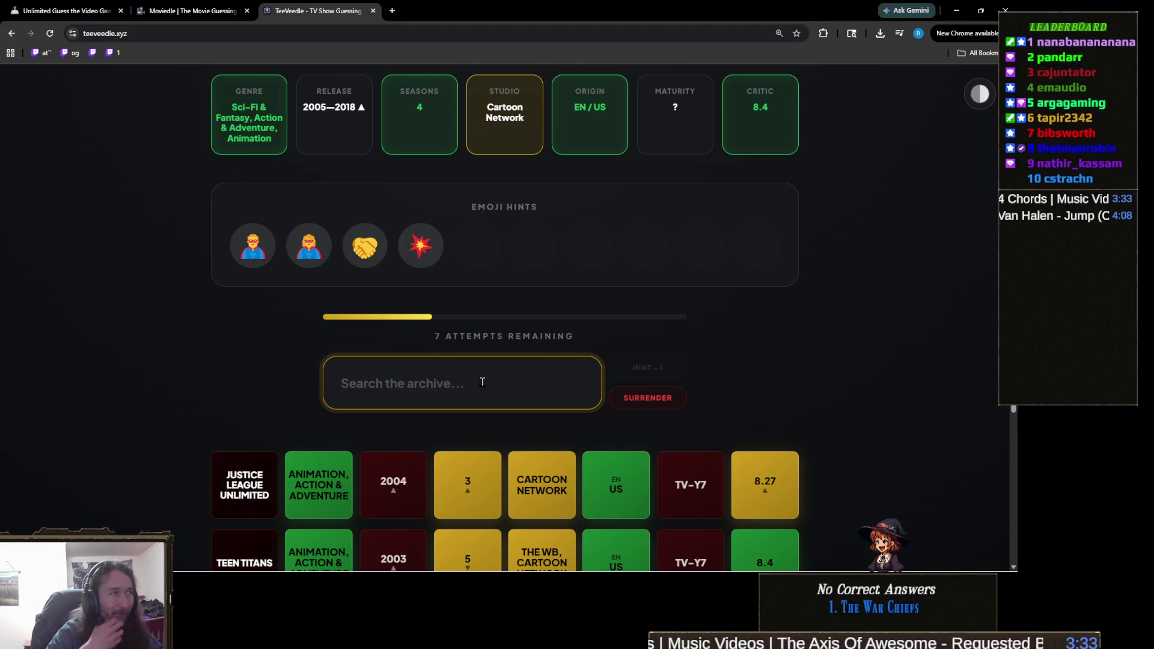
pyautogui.write('justi')
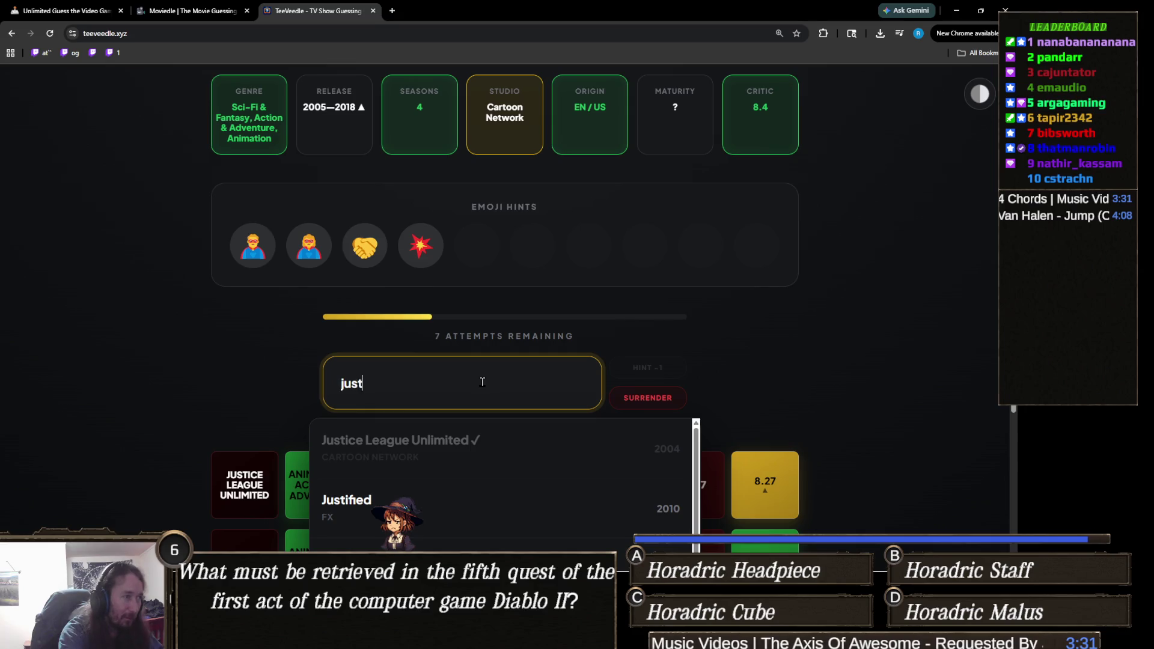
pyautogui.scroll(-3, 191, 322)
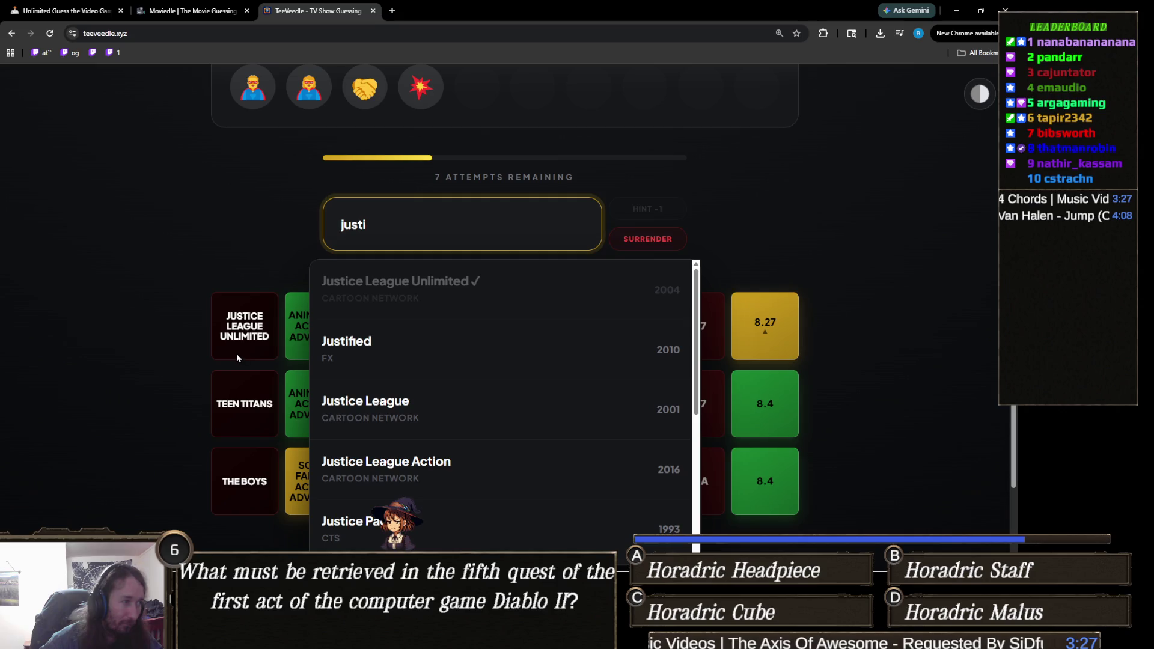
pyautogui.hotkey('ctrl', 'a')
pyautogui.write('t')
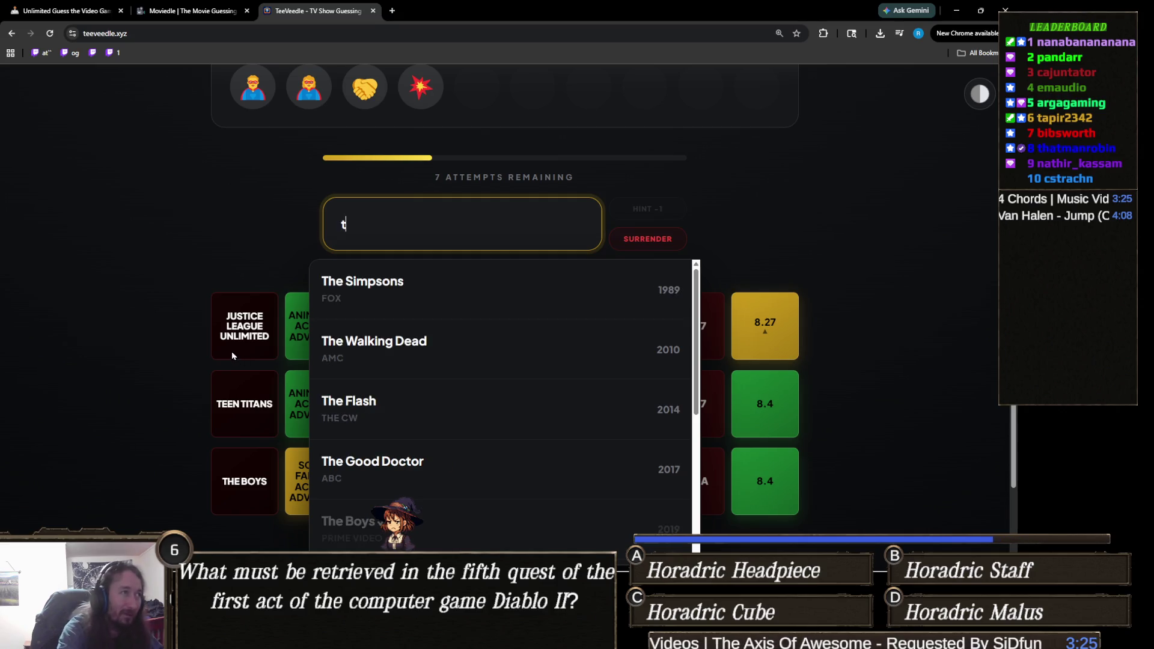
pyautogui.write('een titn')
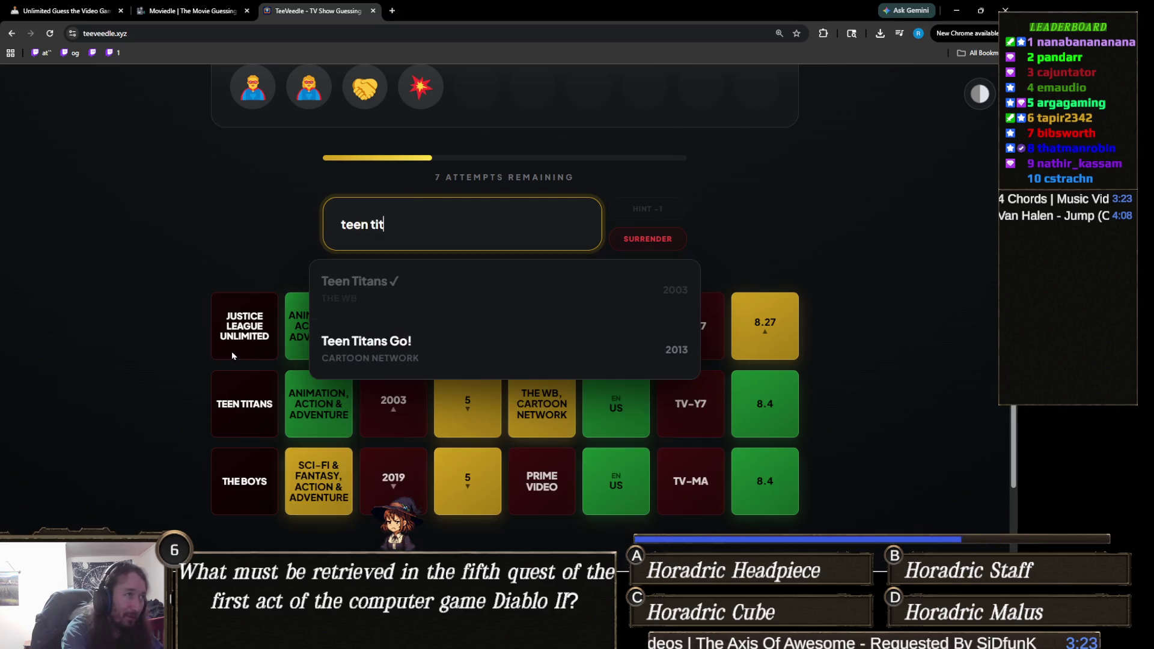
pyautogui.press('BackSpace')
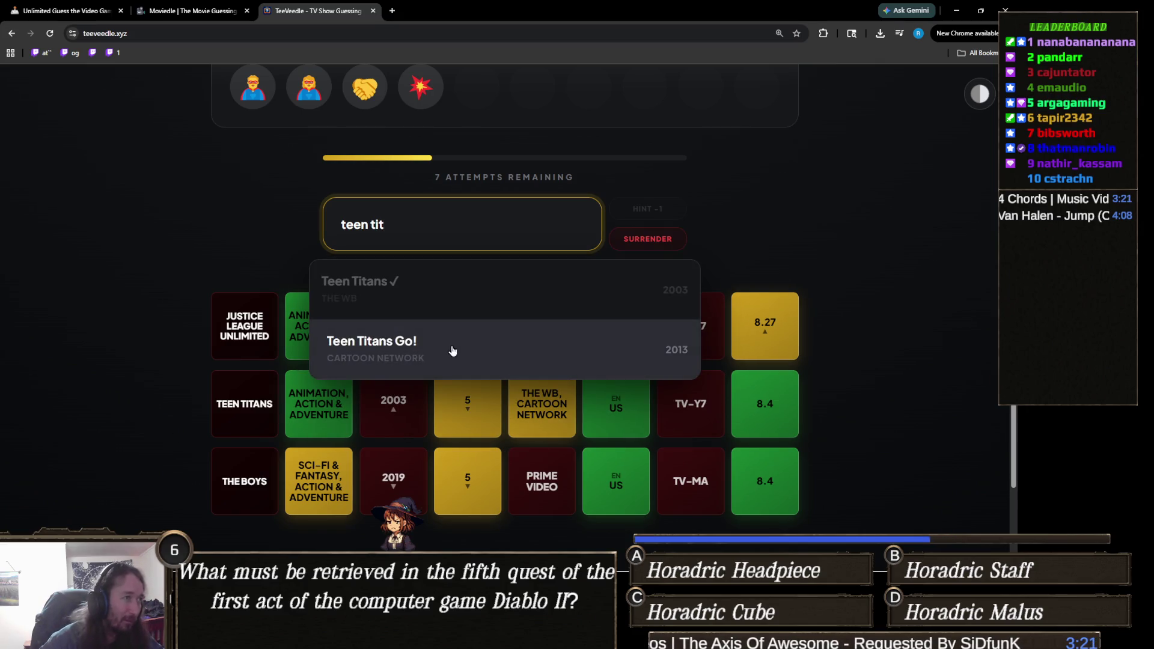
pyautogui.click(430, 352)
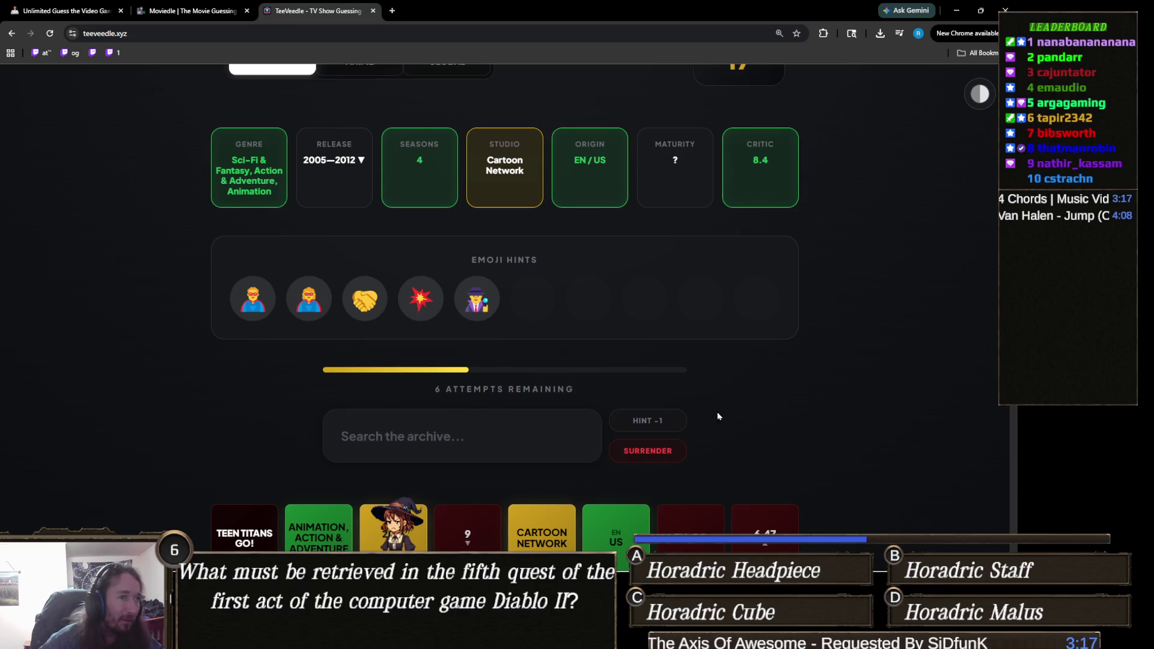
# Reveal the description hint, then win with Young Justice for an 18 streak
pyautogui.click(655, 420)
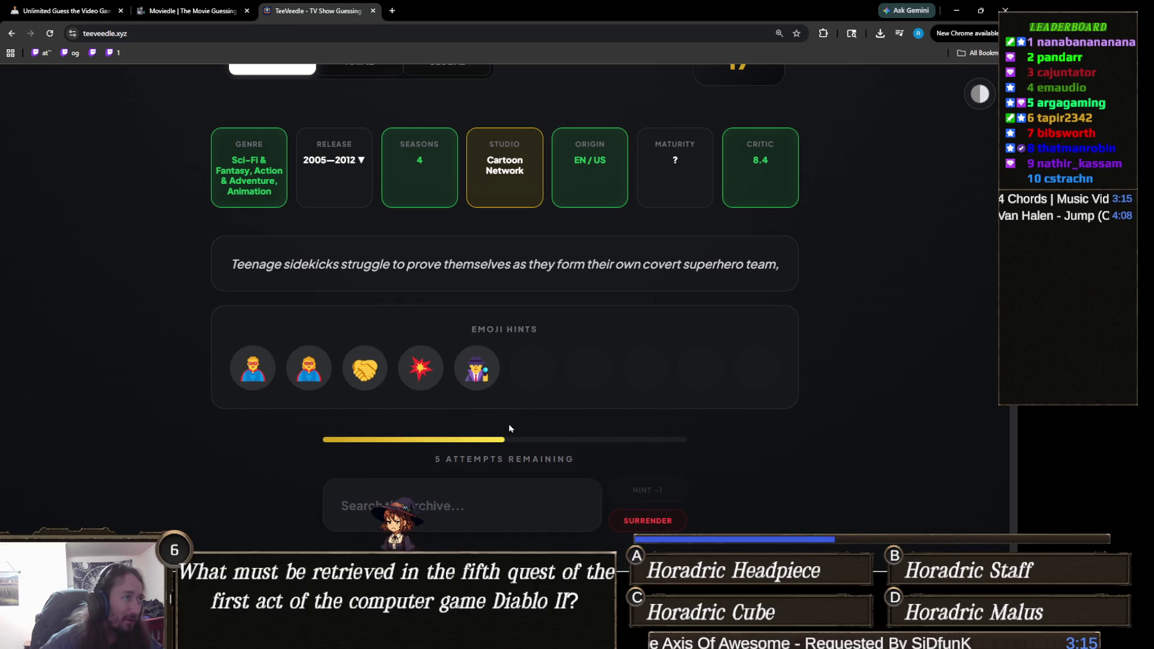
pyautogui.click(474, 511)
pyautogui.write('young')
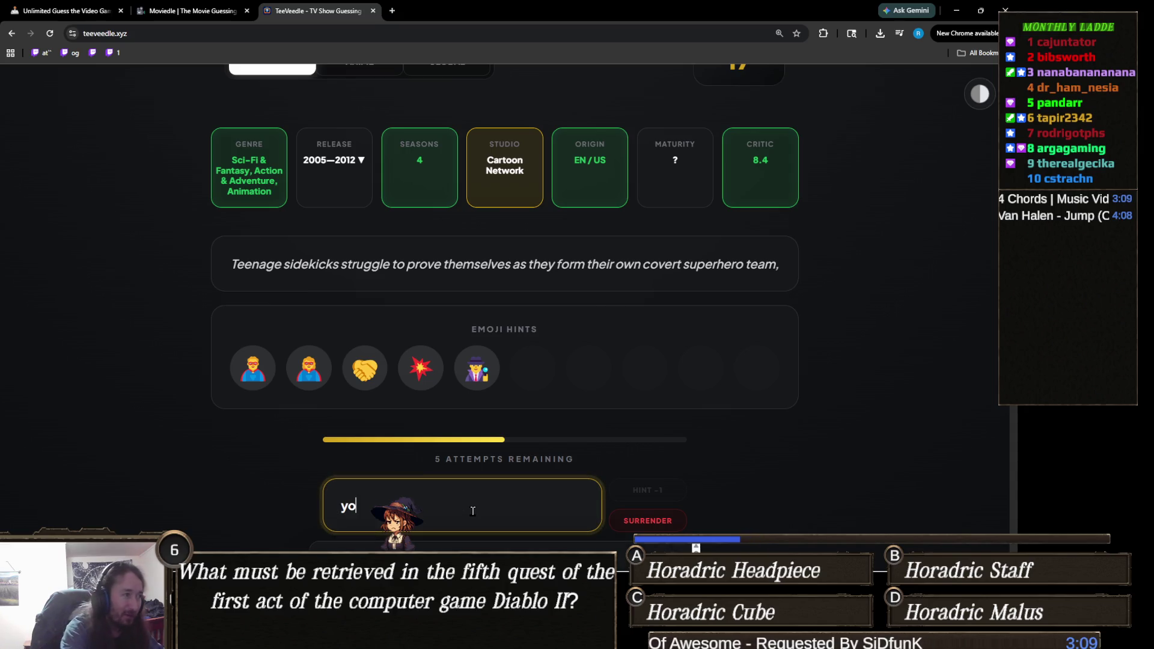
pyautogui.scroll(-2, 473, 511)
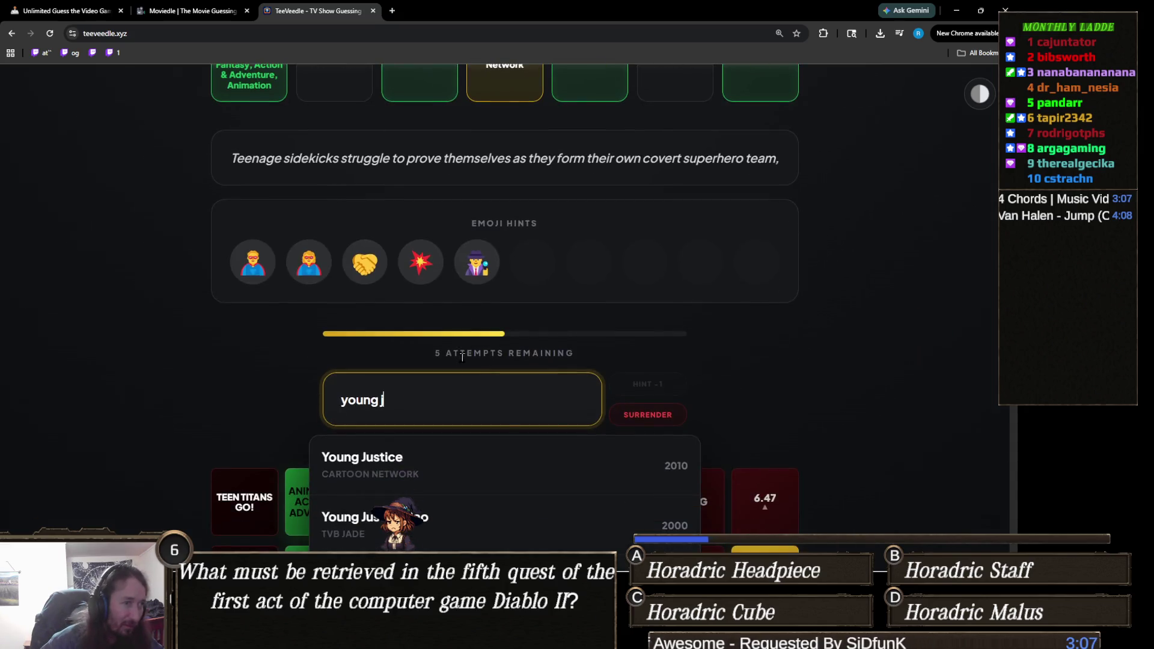
pyautogui.click(473, 473)
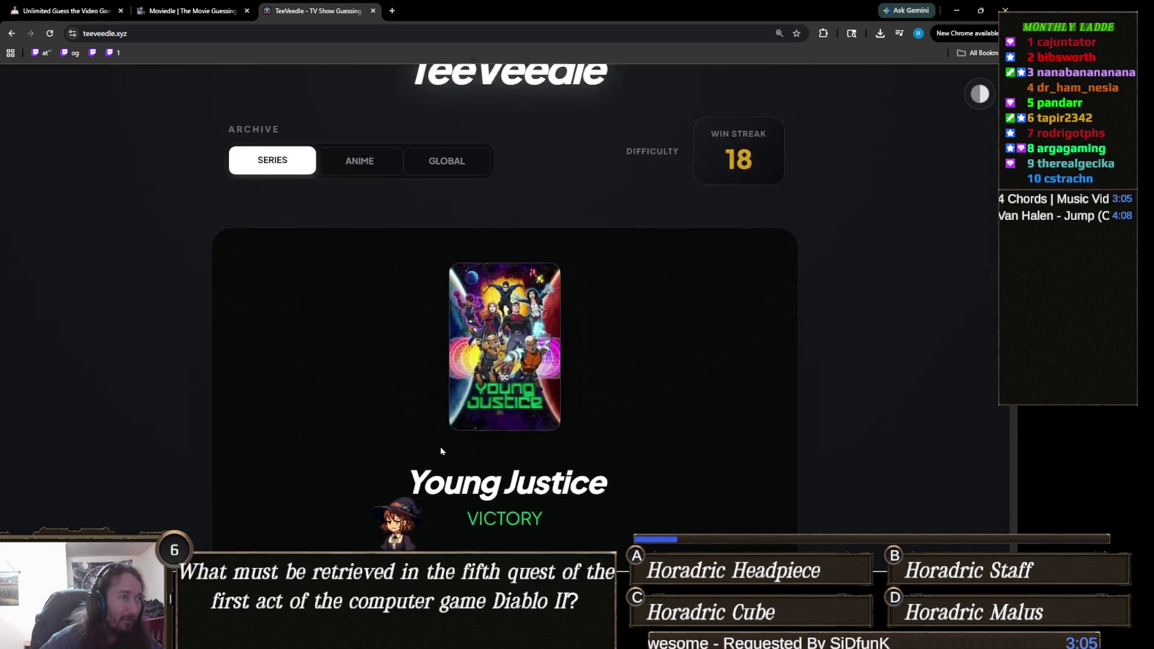
pyautogui.scroll(-2, 454, 424)
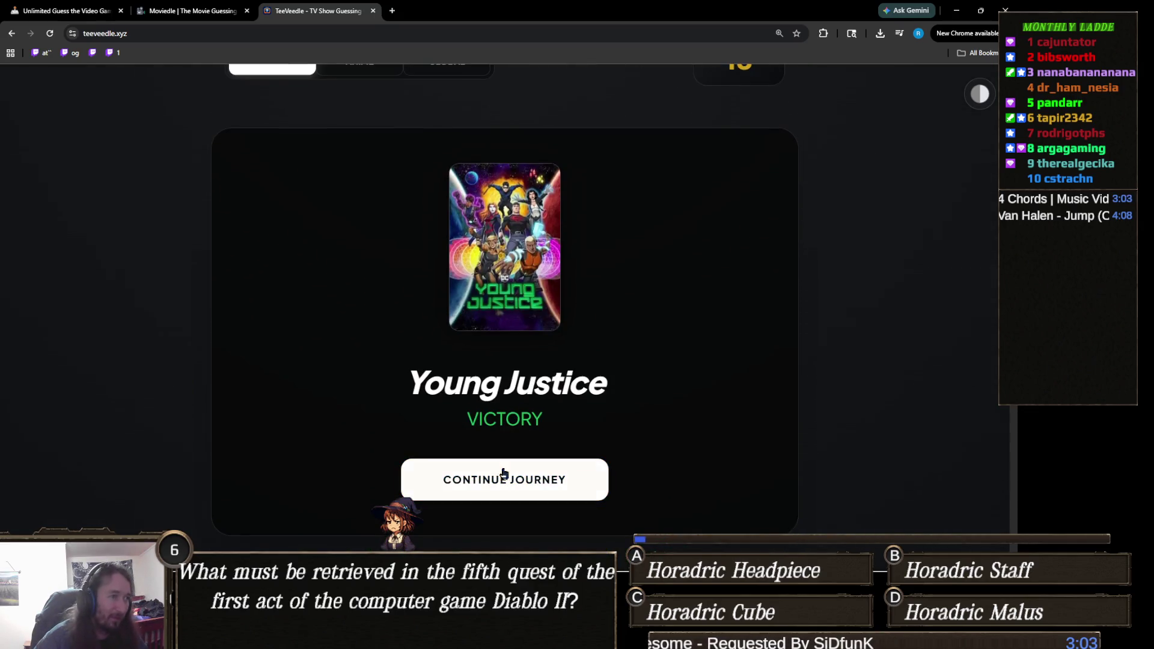
# Start a new round and guess Prison Break
pyautogui.click(502, 478)
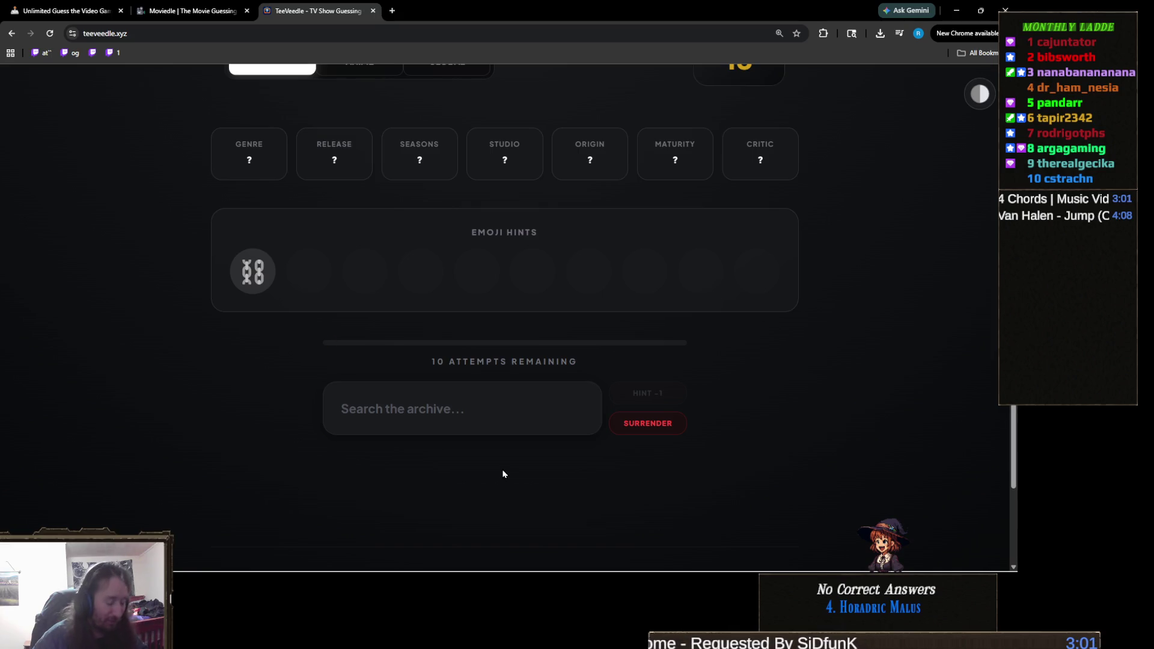
pyautogui.click(485, 416)
pyautogui.write('prison')
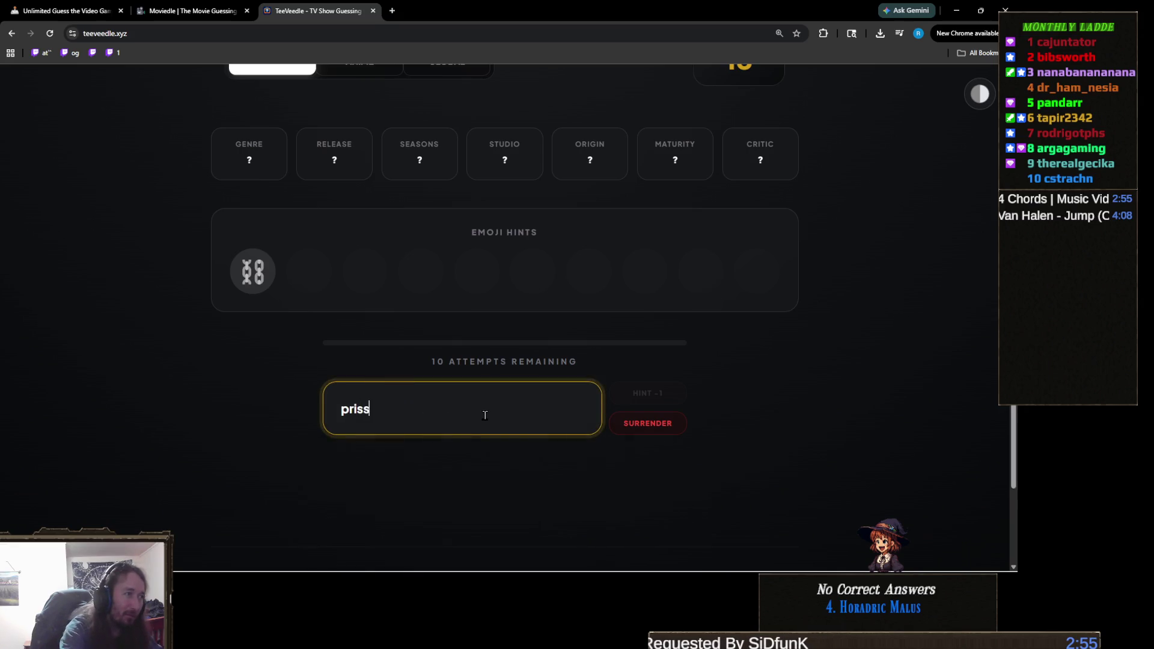
pyautogui.click(523, 483)
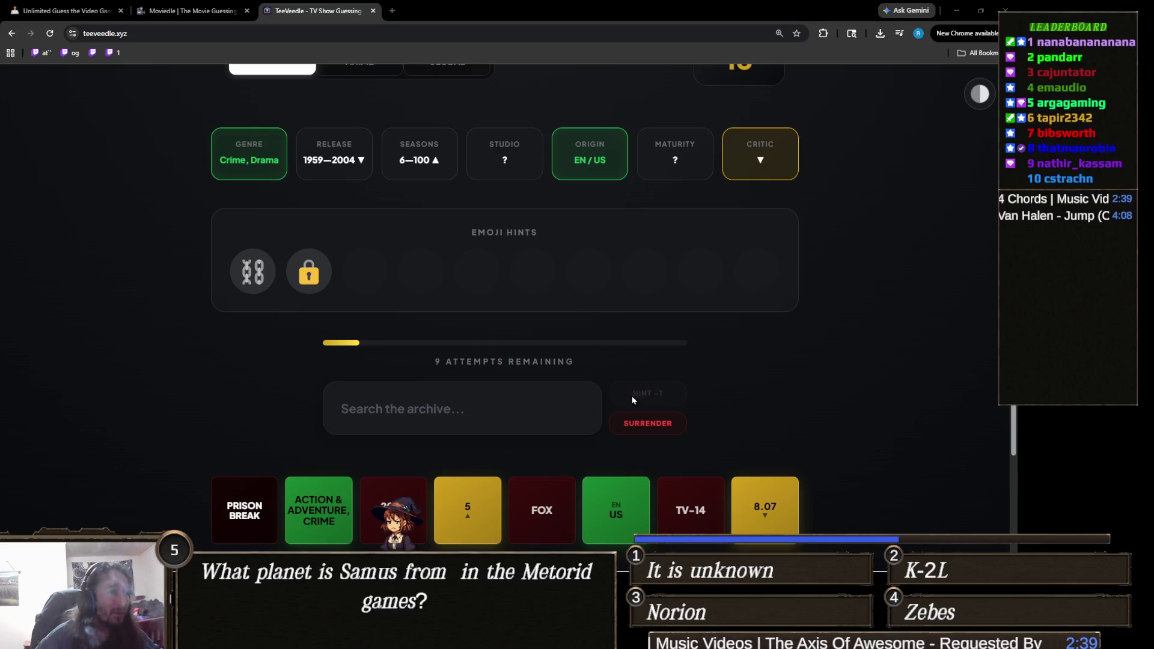
# Guess The Wire and then Friends, both wrong
pyautogui.click(470, 403)
pyautogui.write('the')
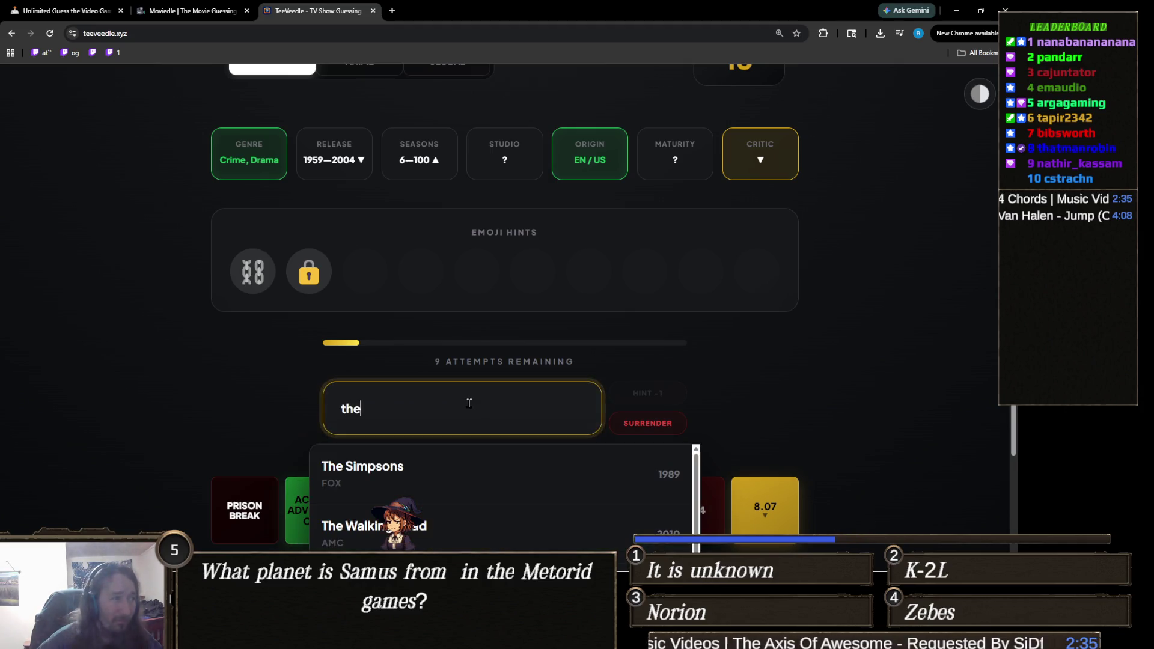
pyautogui.write(' wi')
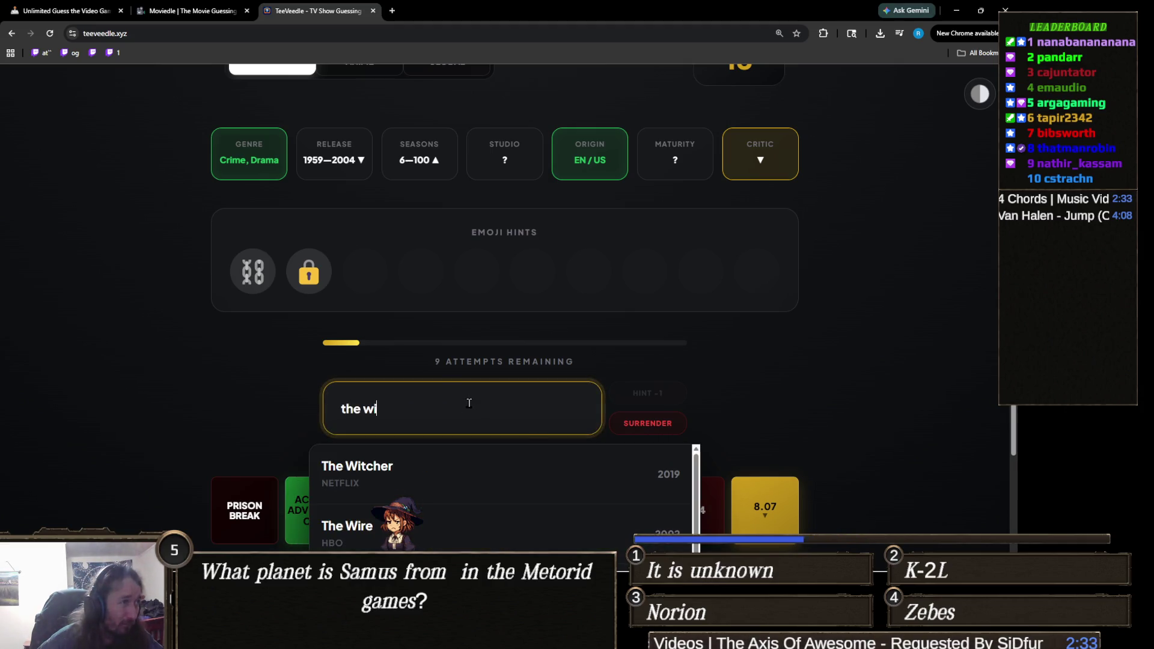
pyautogui.write('r')
pyautogui.click(368, 473)
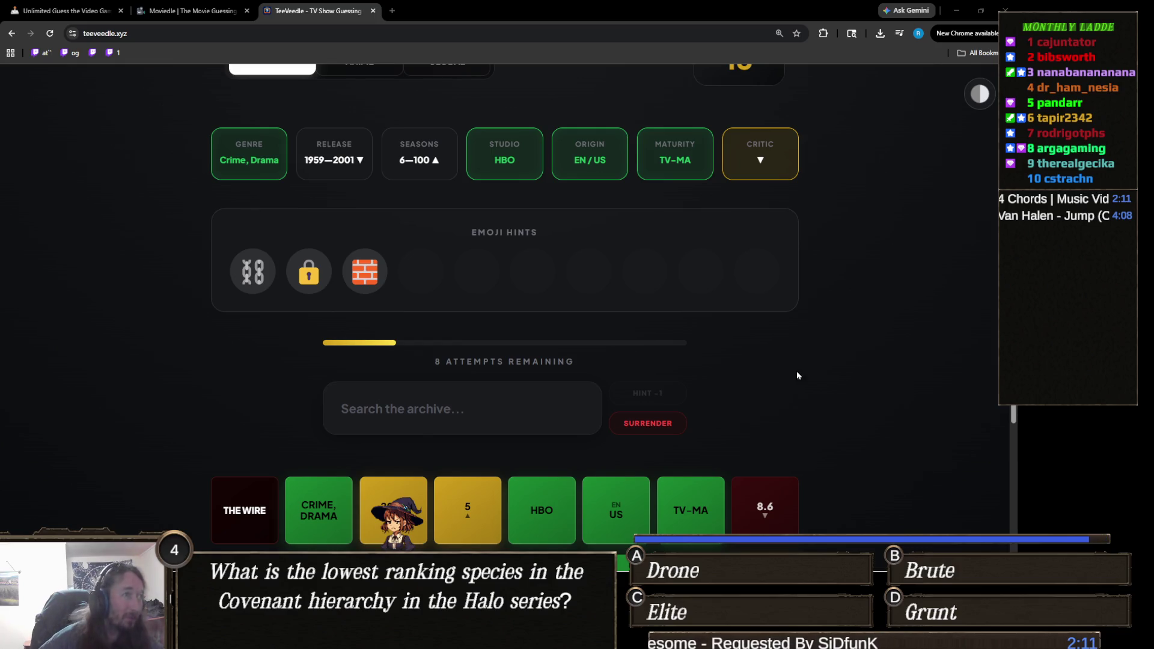
pyautogui.click(475, 397)
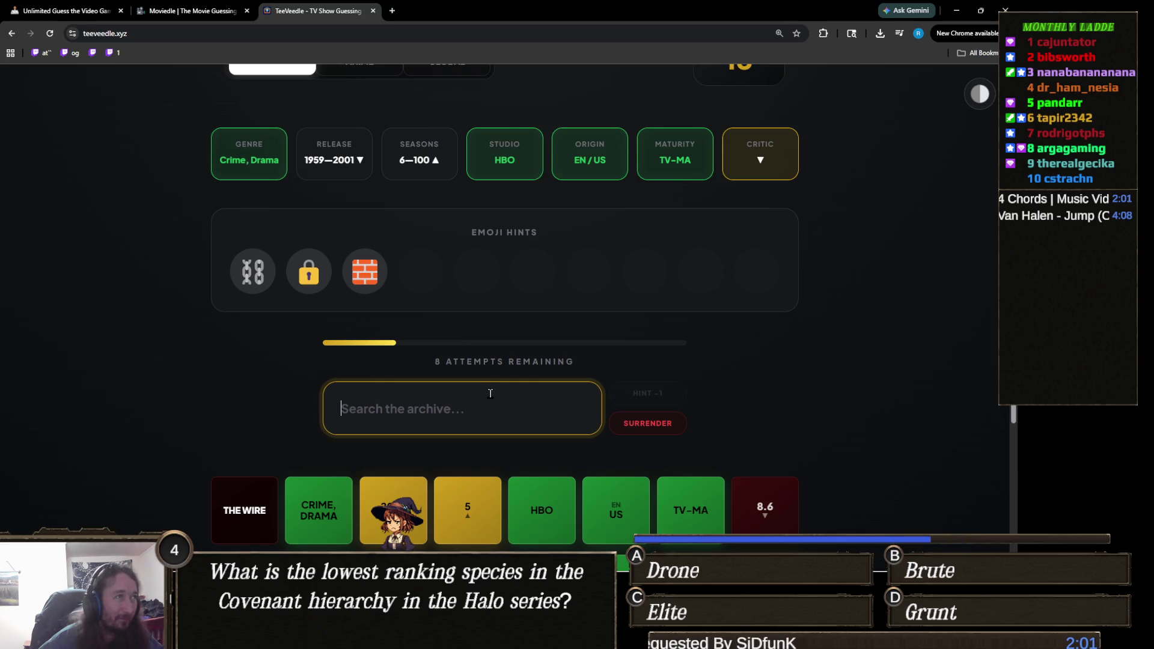
pyautogui.write('fre')
pyautogui.press('BackSpace')
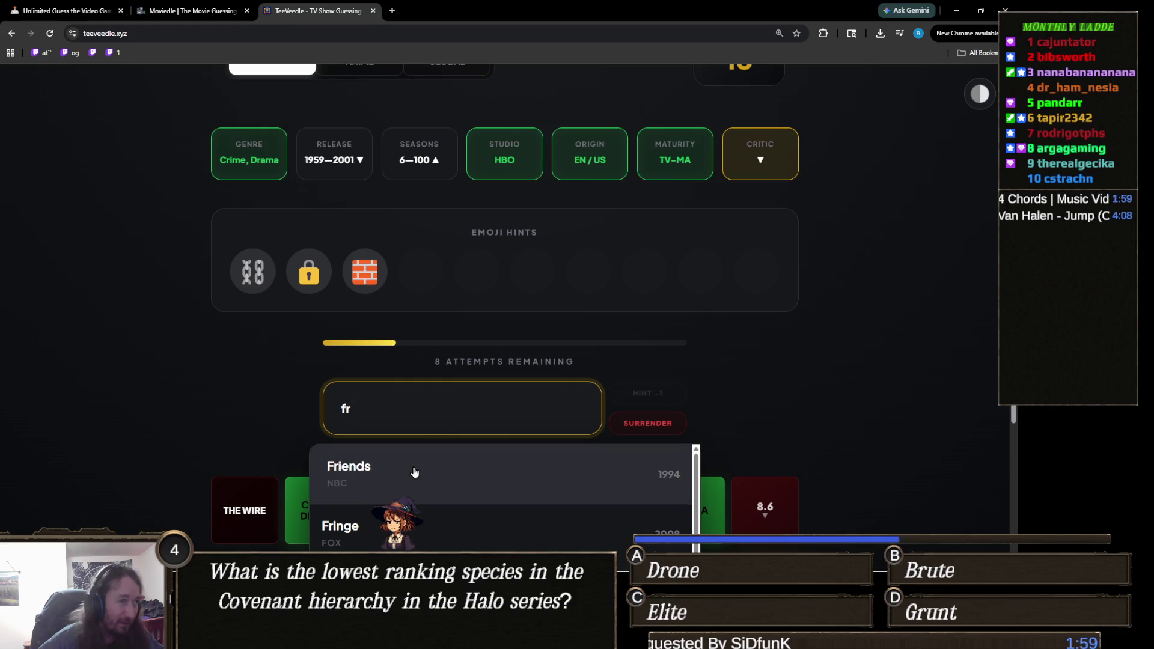
pyautogui.click(413, 472)
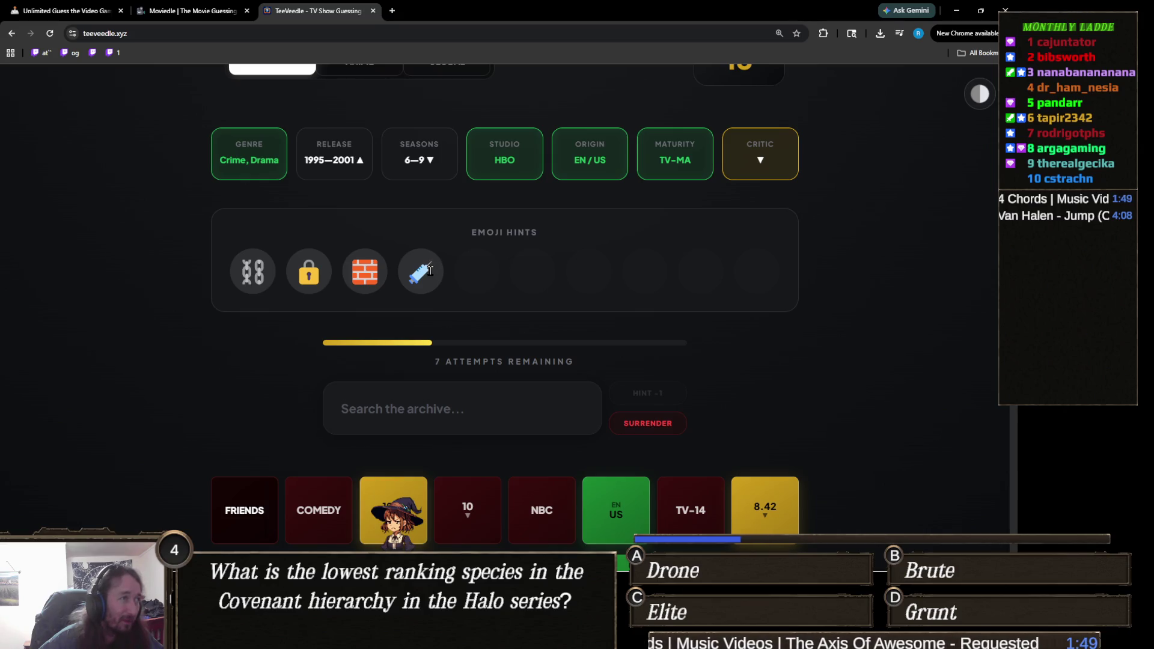
# Win the round with Oz, raising the streak to 19
pyautogui.click(472, 410)
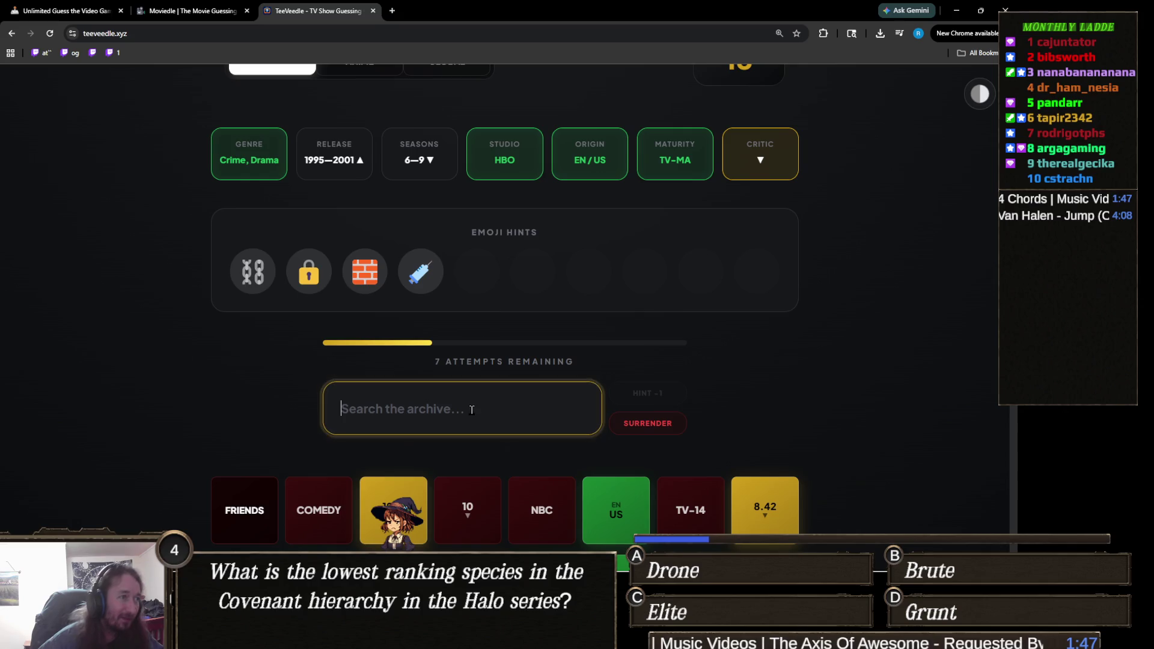
pyautogui.write('oz')
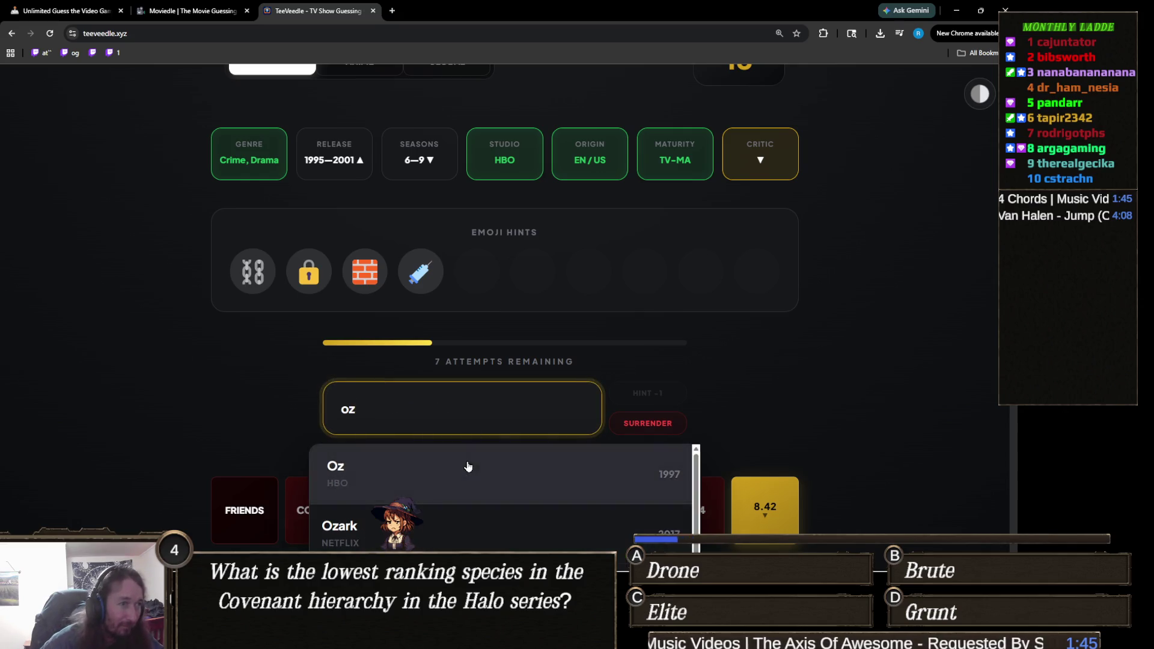
pyautogui.click(467, 469)
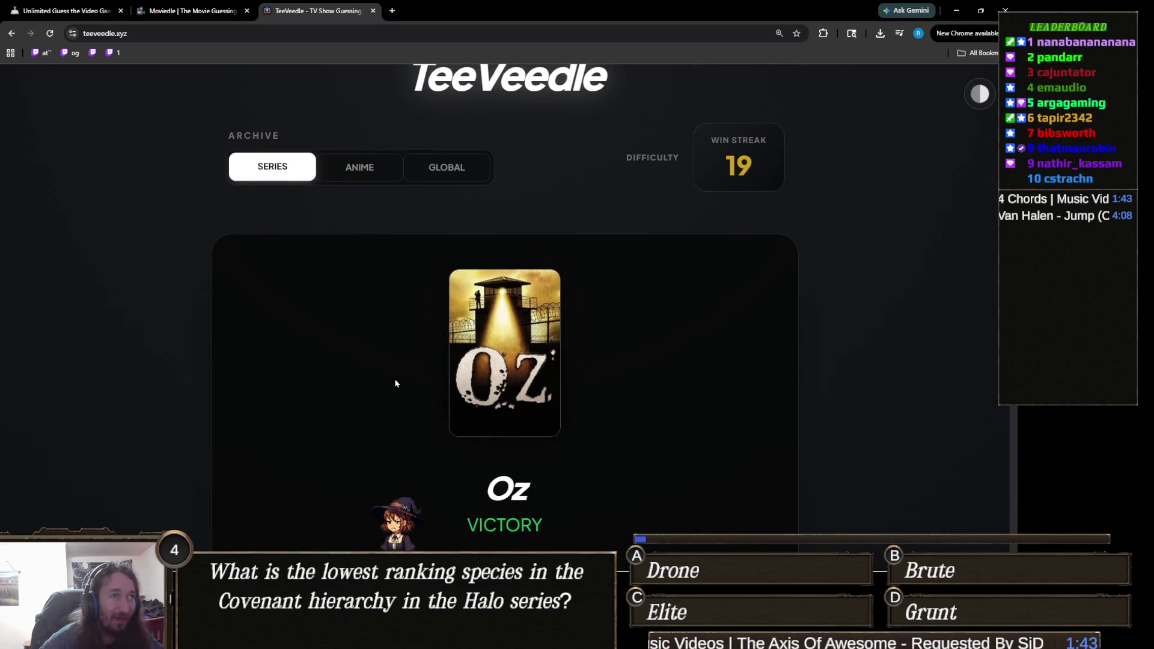
pyautogui.scroll(-2, 481, 415)
# Start a new round and guess The X-Files
pyautogui.click(516, 488)
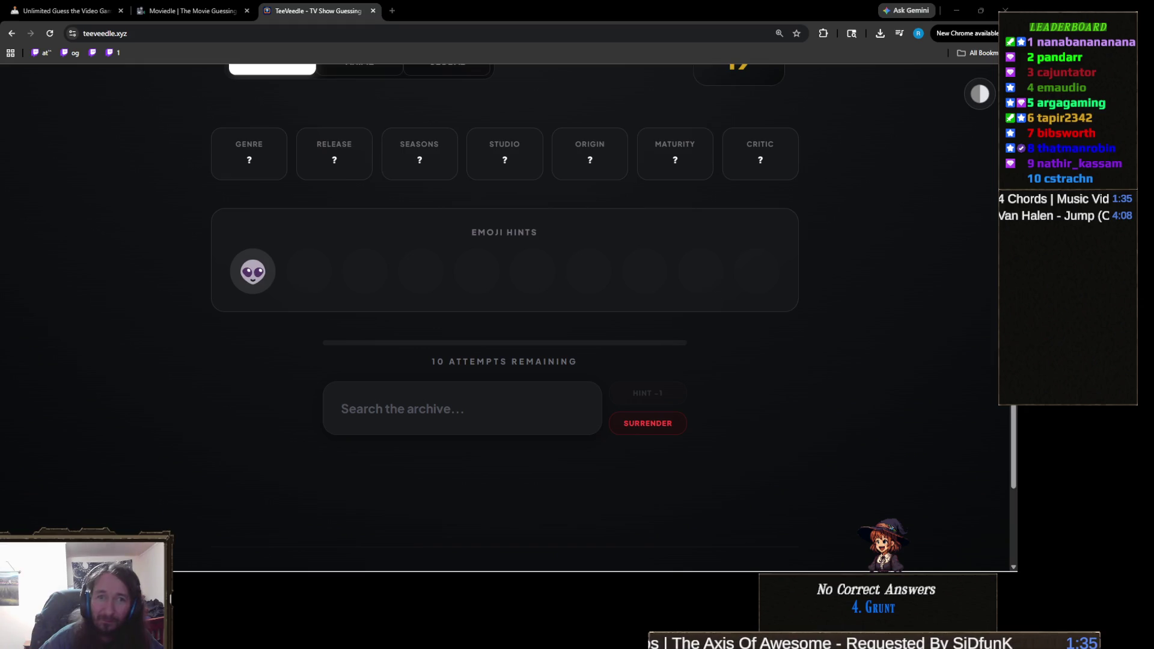
pyautogui.click(413, 419)
pyautogui.write('x-f')
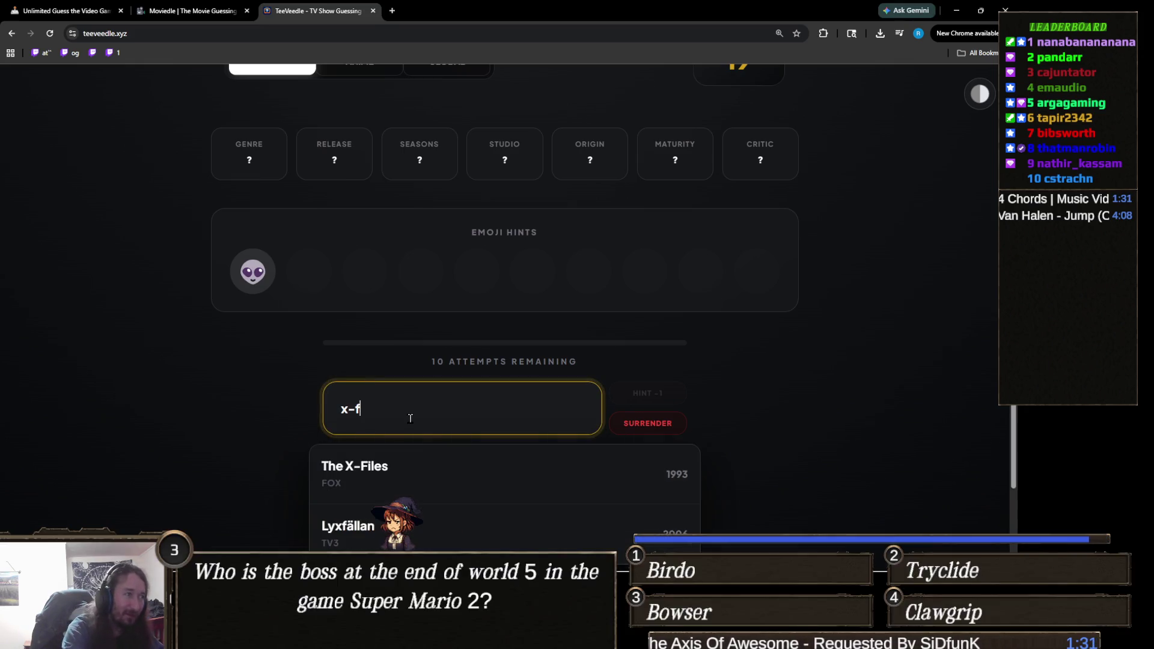
pyautogui.click(412, 466)
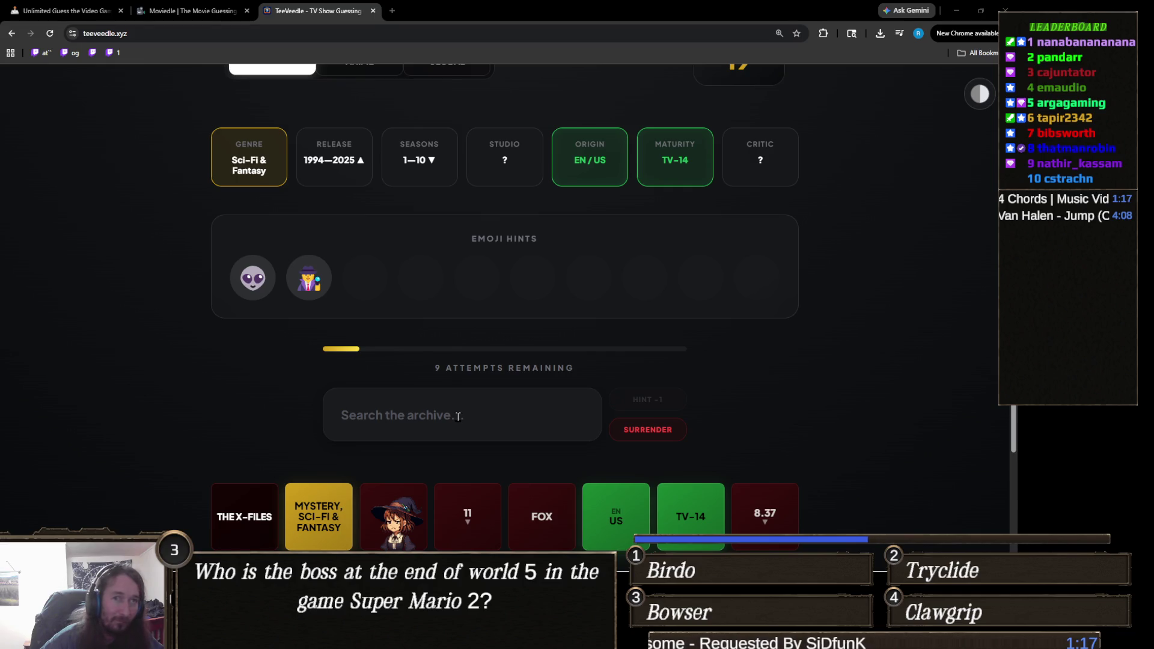
# Guess Resident Alien and Alien: Earth from the dropdown
pyautogui.click(458, 416)
pyautogui.write('res')
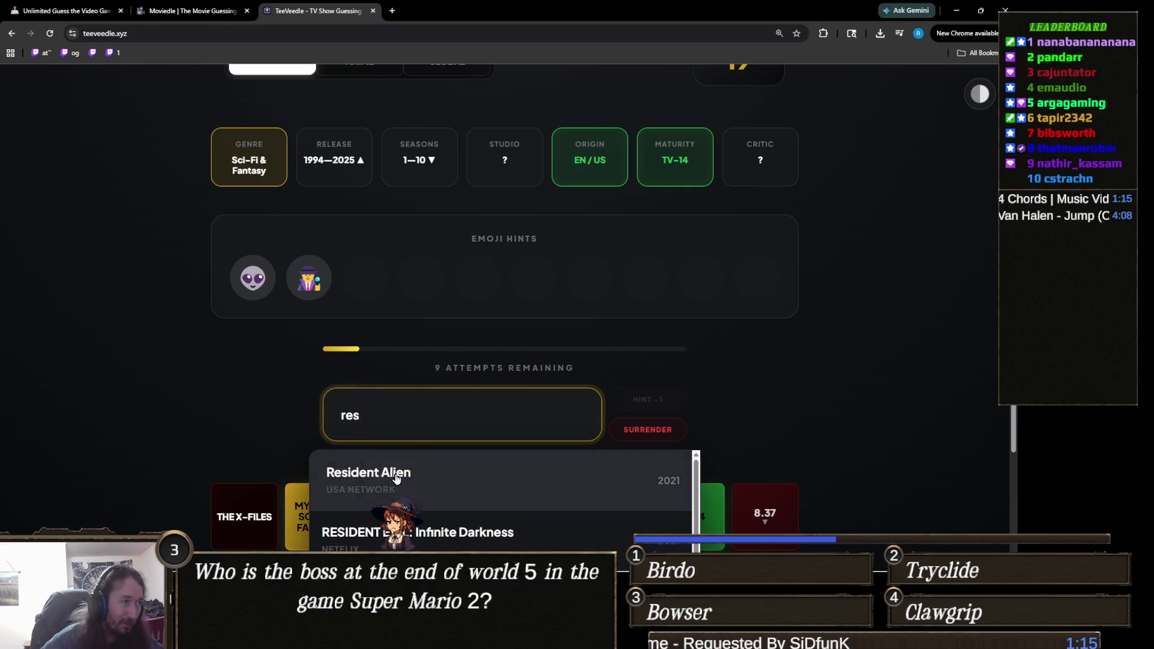
pyautogui.click(394, 473)
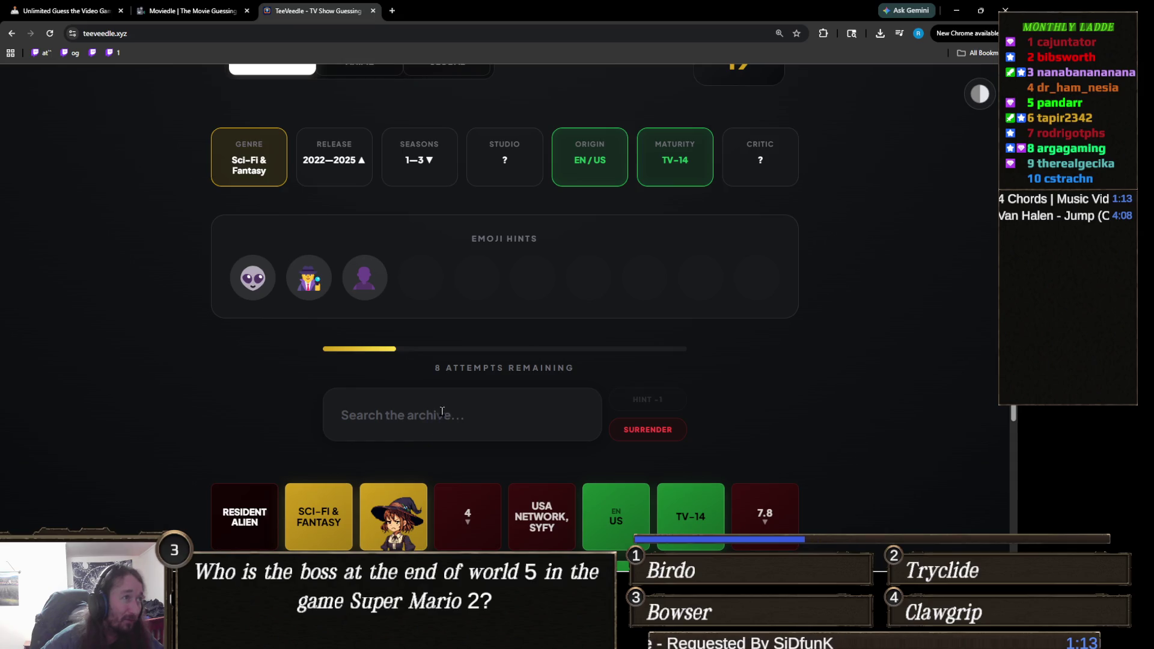
pyautogui.click(496, 399)
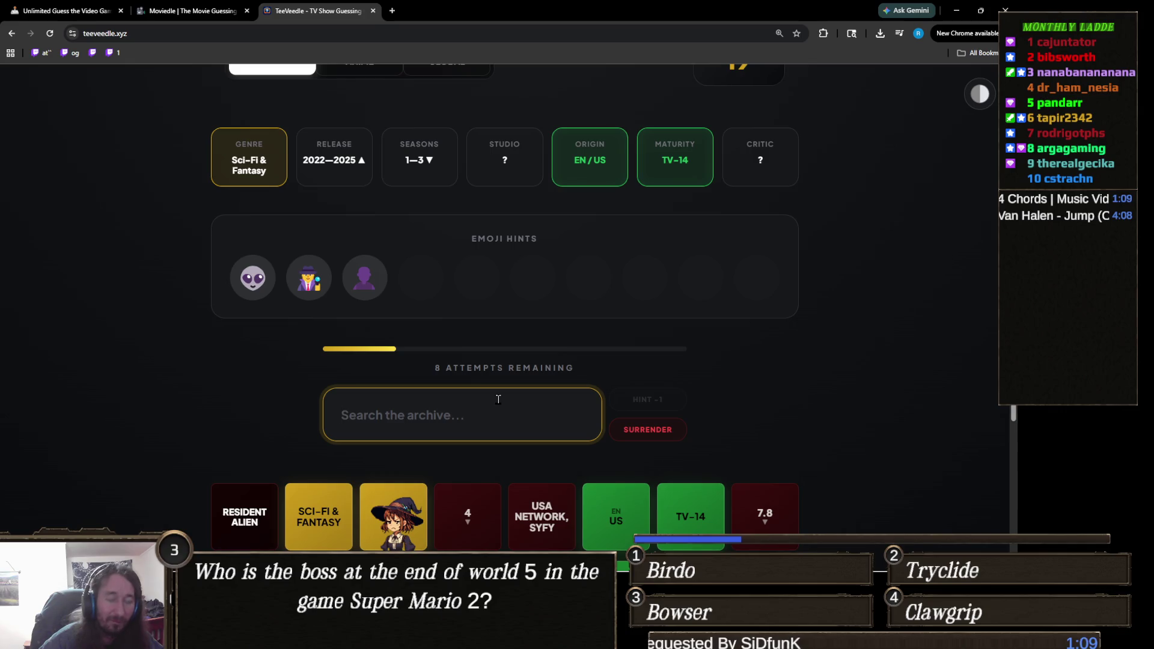
pyautogui.write('alien')
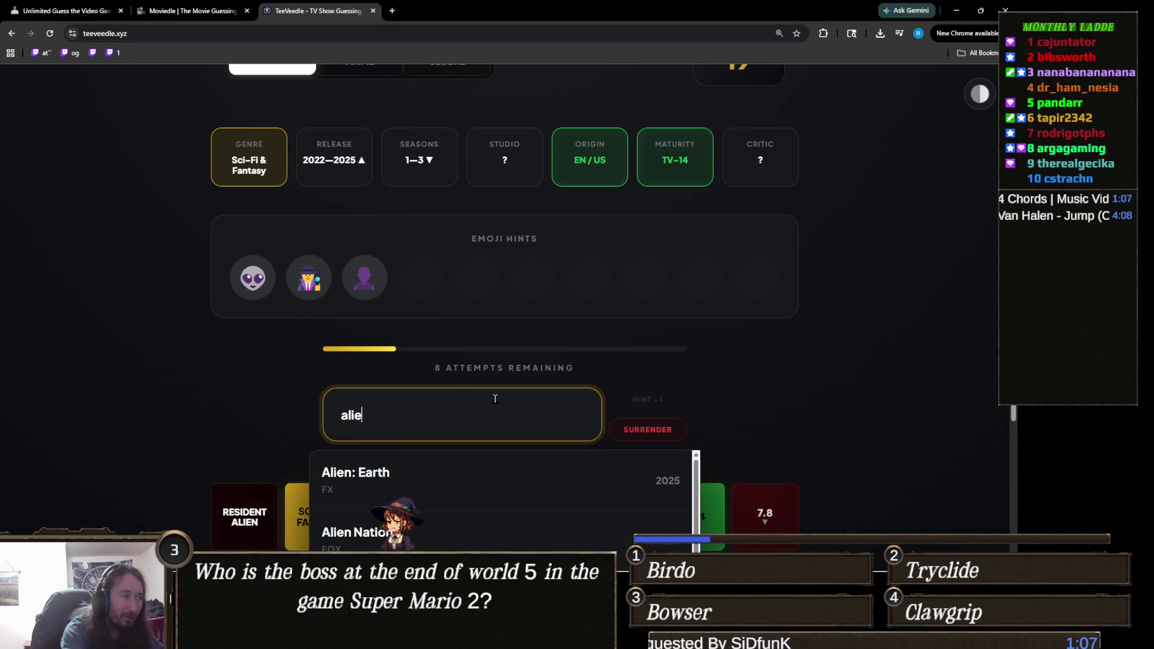
pyautogui.click(493, 473)
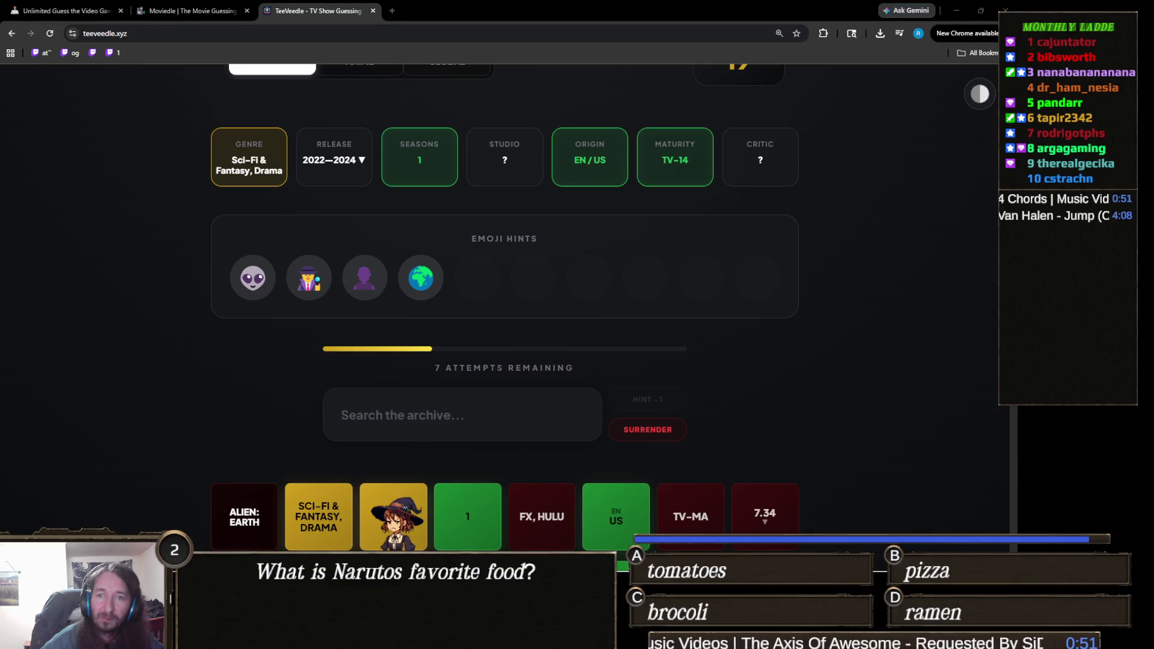
pyautogui.click(414, 395)
# Guess Wednesday and reveal the plot description hint
pyautogui.write('wed')
pyautogui.click(420, 475)
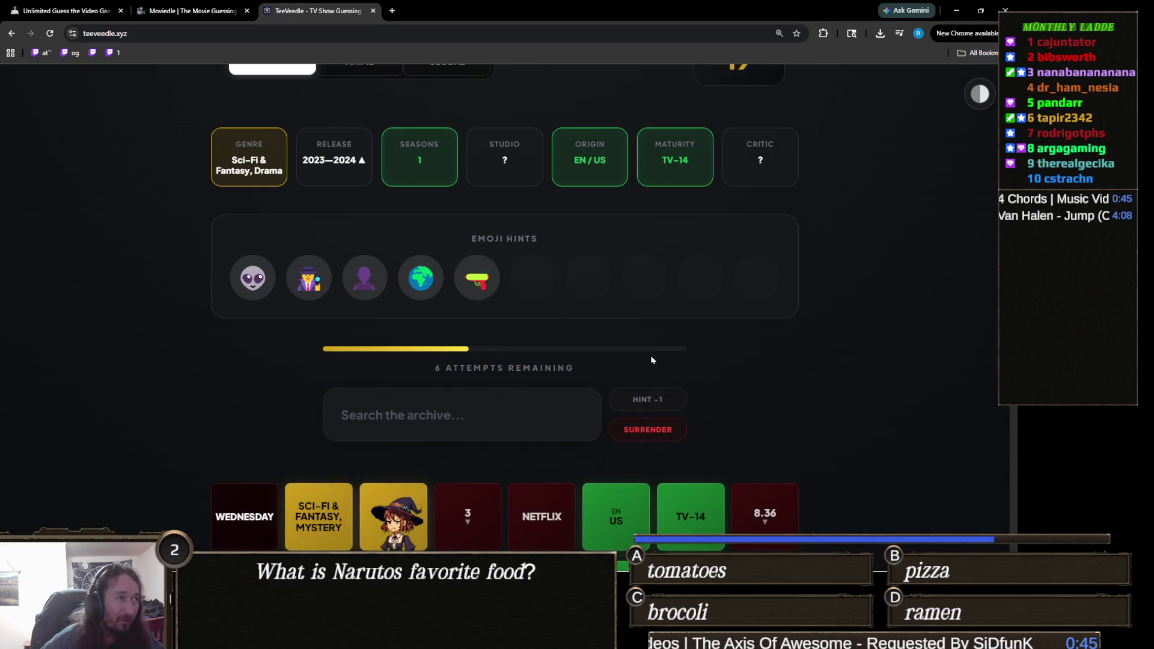
pyautogui.click(662, 399)
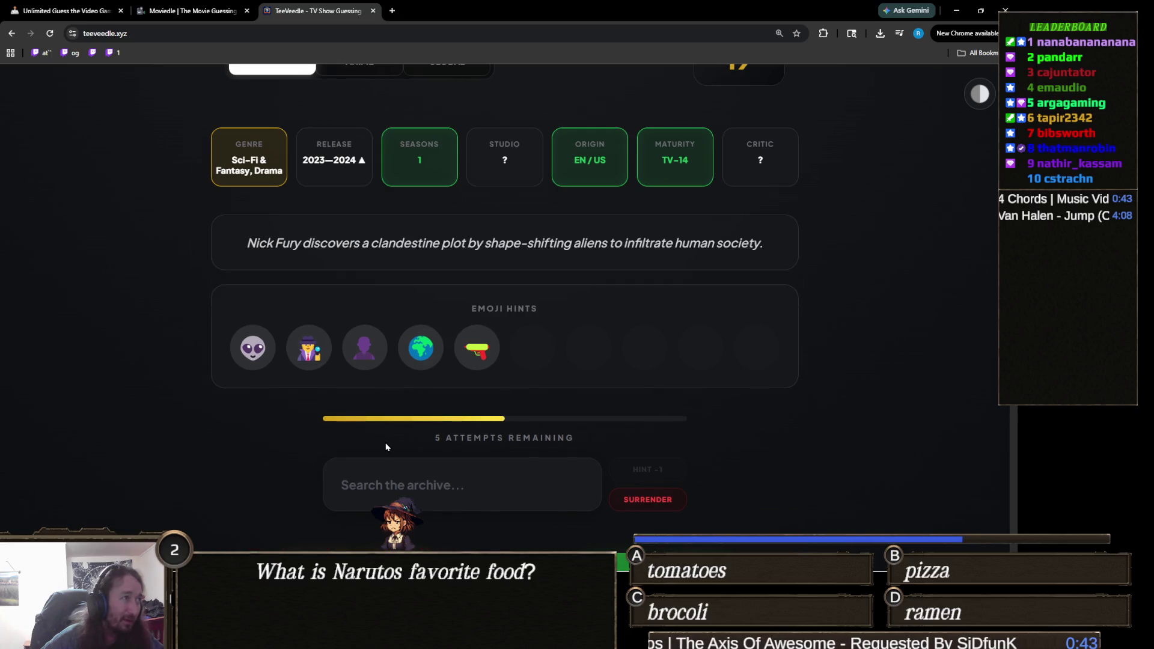
# Search 'nick f' and 'fury' for matching titles, then clear the search box
pyautogui.click(438, 486)
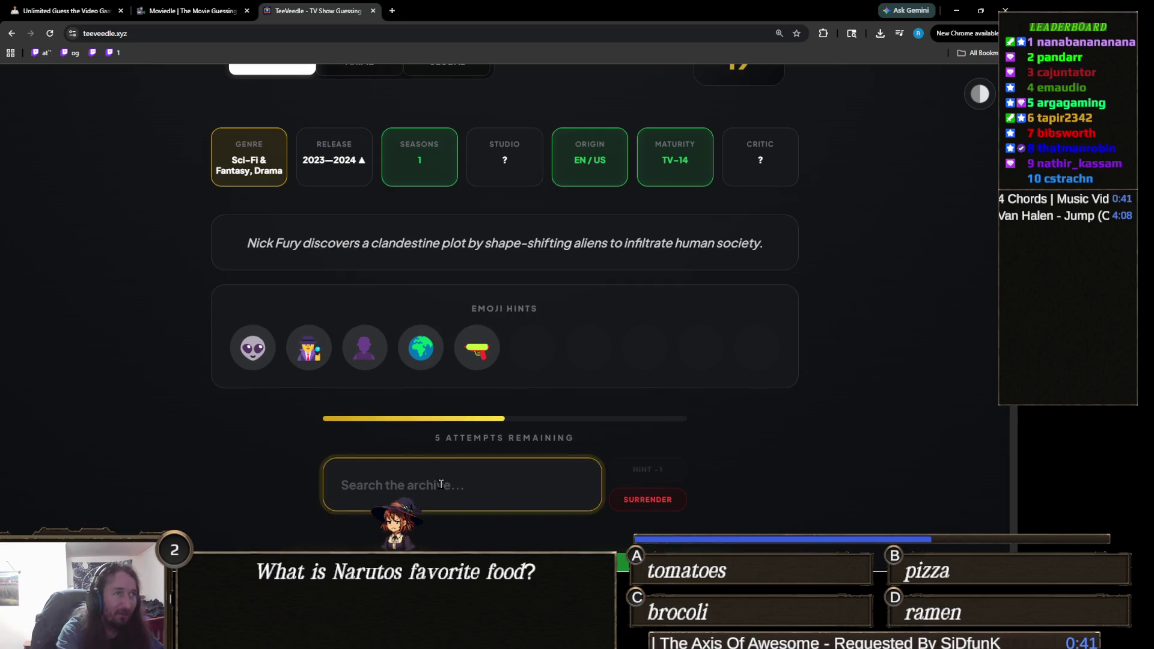
pyautogui.write('nick')
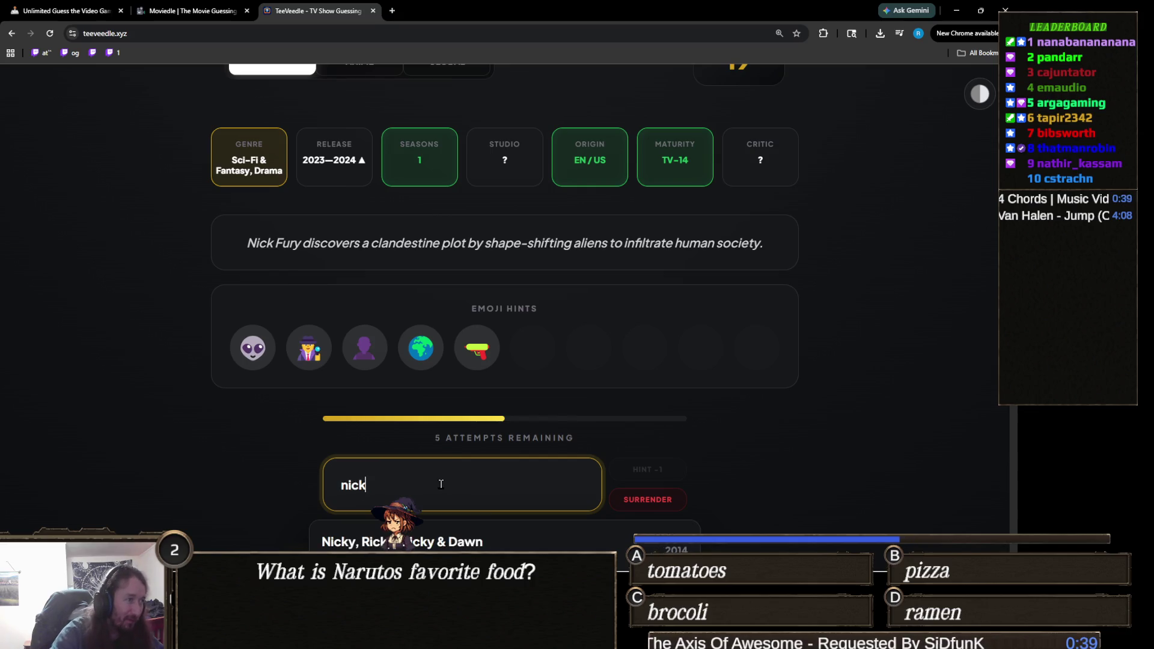
pyautogui.write(' f')
pyautogui.press('BackSpace')
pyautogui.press('BackSpace')
pyautogui.press('BackSpace')
pyautogui.write('fury')
pyautogui.scroll(-2, 254, 432)
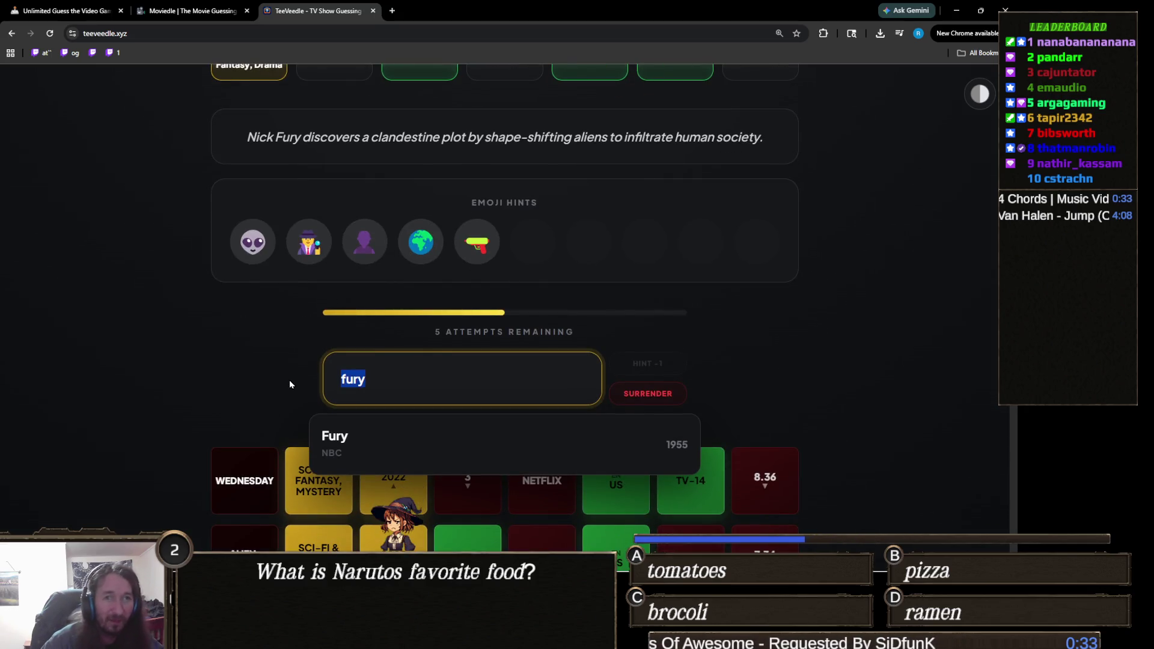
pyautogui.scroll(2, 290, 384)
pyautogui.hotkey('ctrl', 'a')
pyautogui.press('BackSpace')
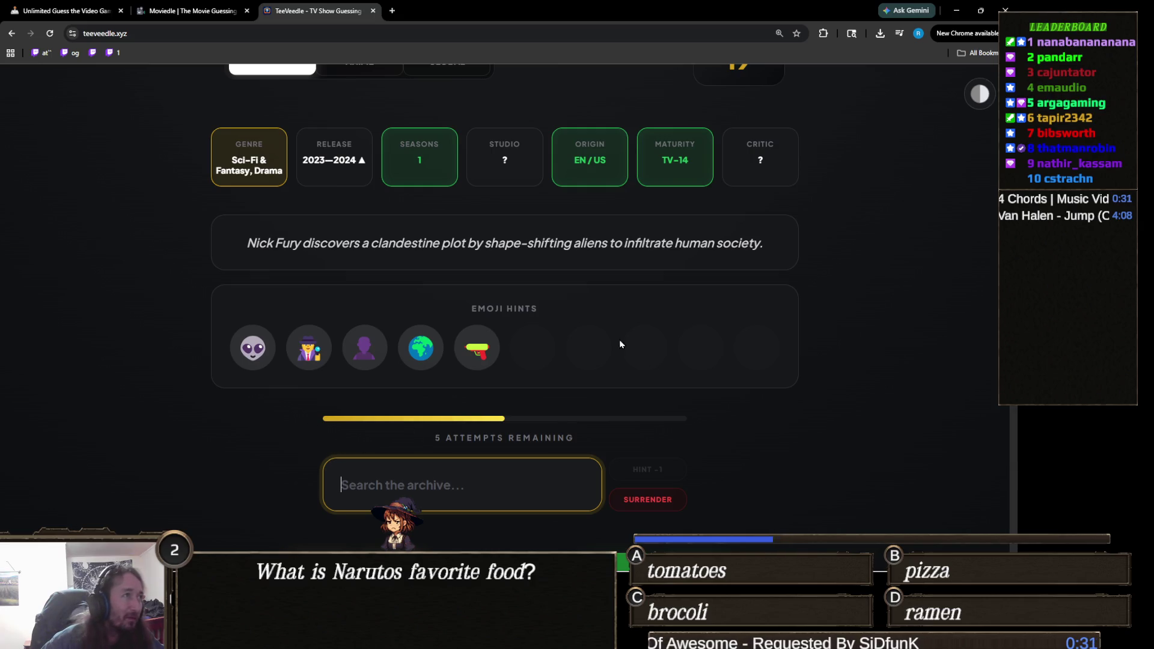
pyautogui.hotkey('alt', 'Tab')
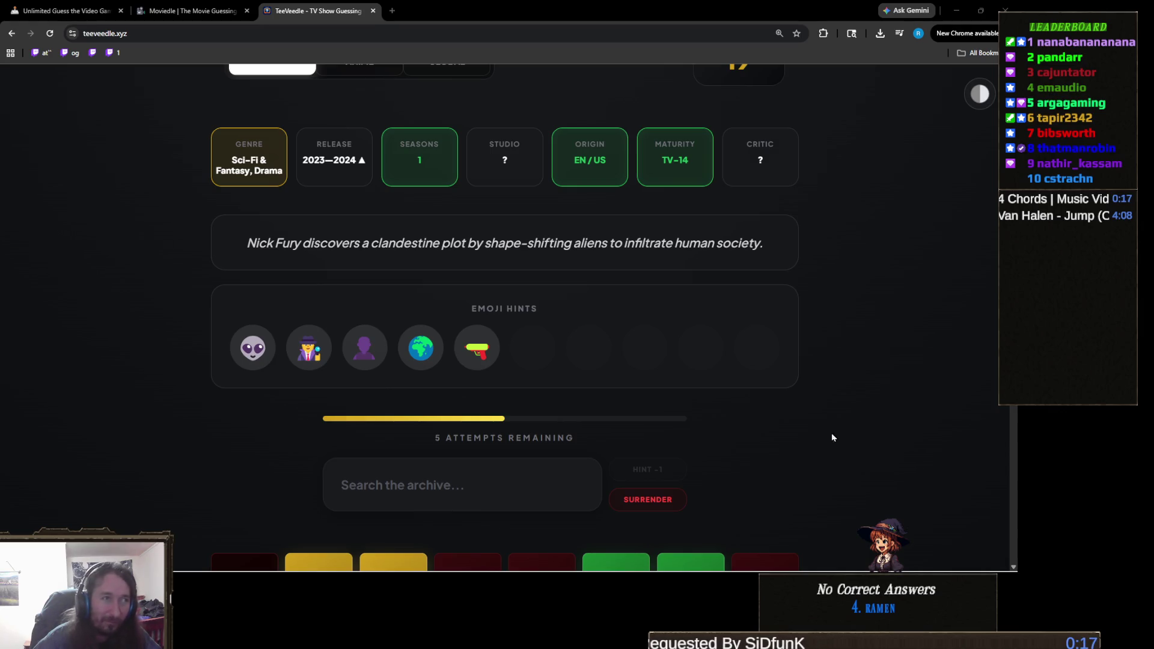
# Search 'secret' and submit Secret Invasion as the guess
pyautogui.click(460, 483)
pyautogui.write('secx')
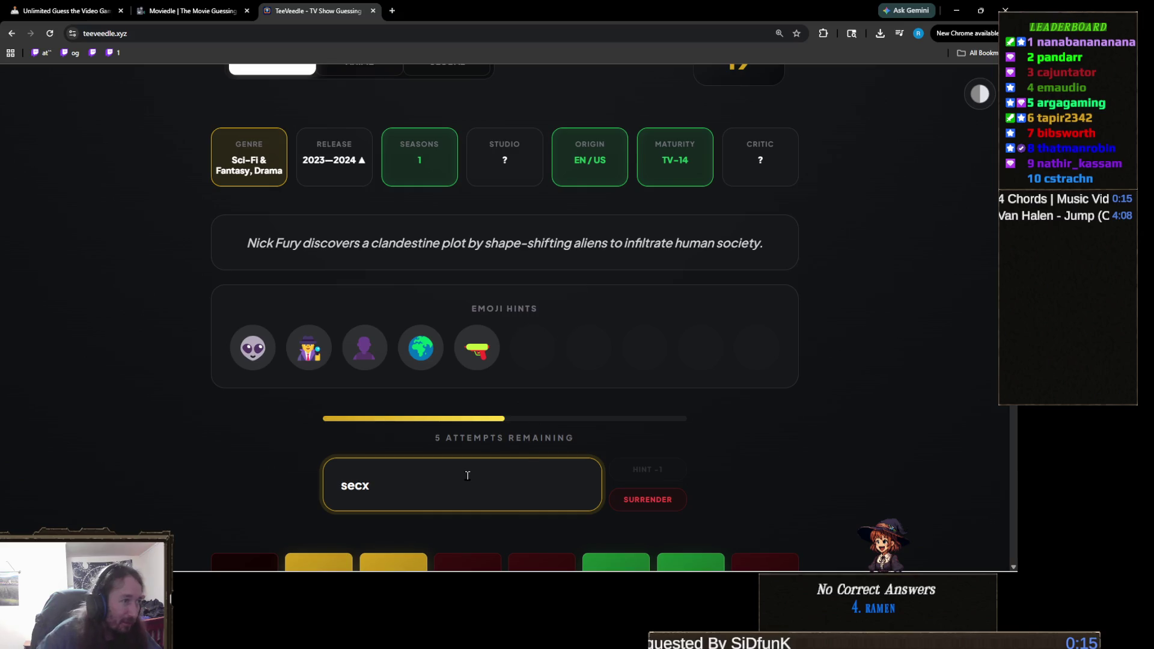
pyautogui.press('BackSpace')
pyautogui.write('ret wa')
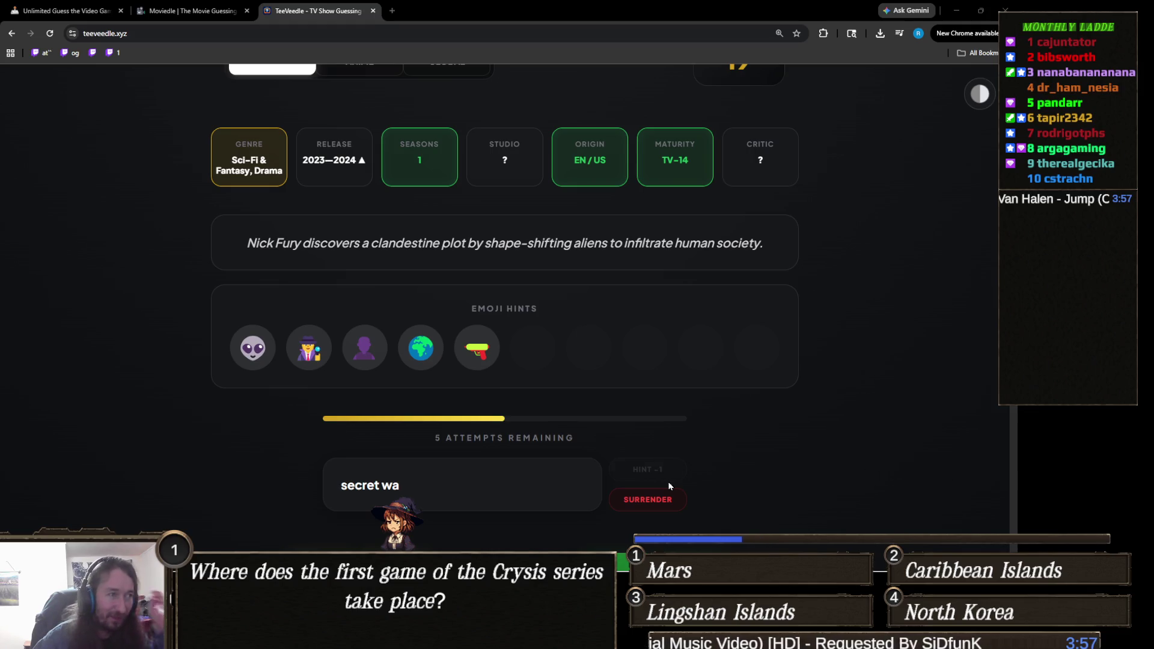
pyautogui.click(518, 489)
pyautogui.write('secr')
pyautogui.hotkey('ctrl', 'shift', 'Left')
pyautogui.hotkey('ctrl', 'shift', 'Left')
pyautogui.write('secret')
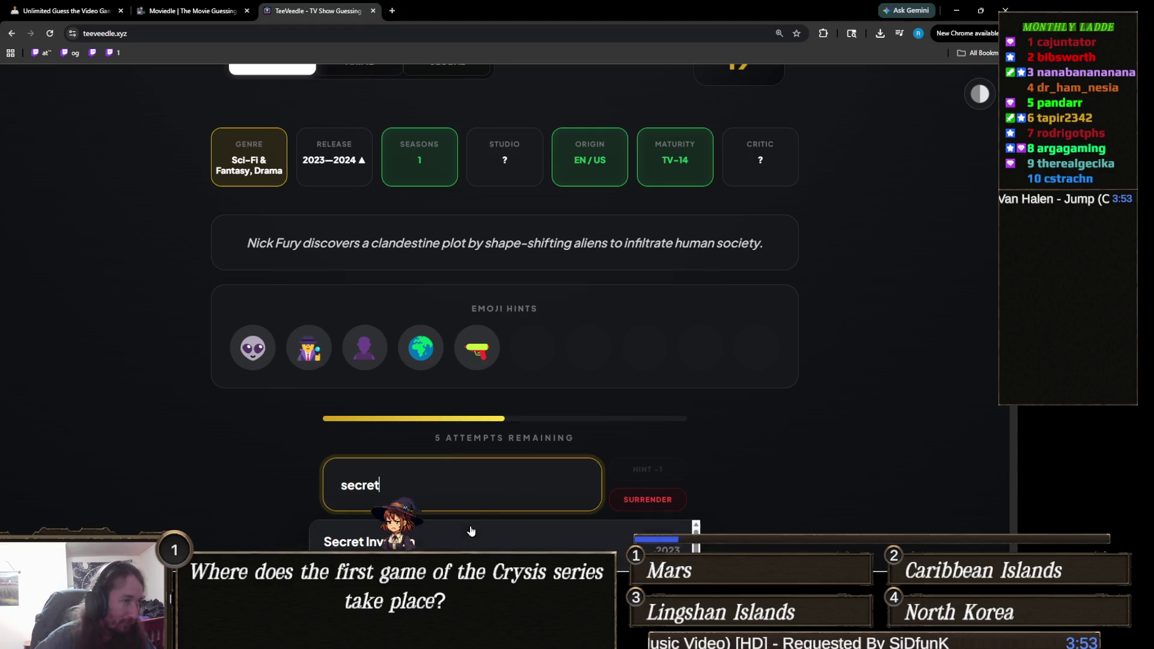
pyautogui.press('Return')
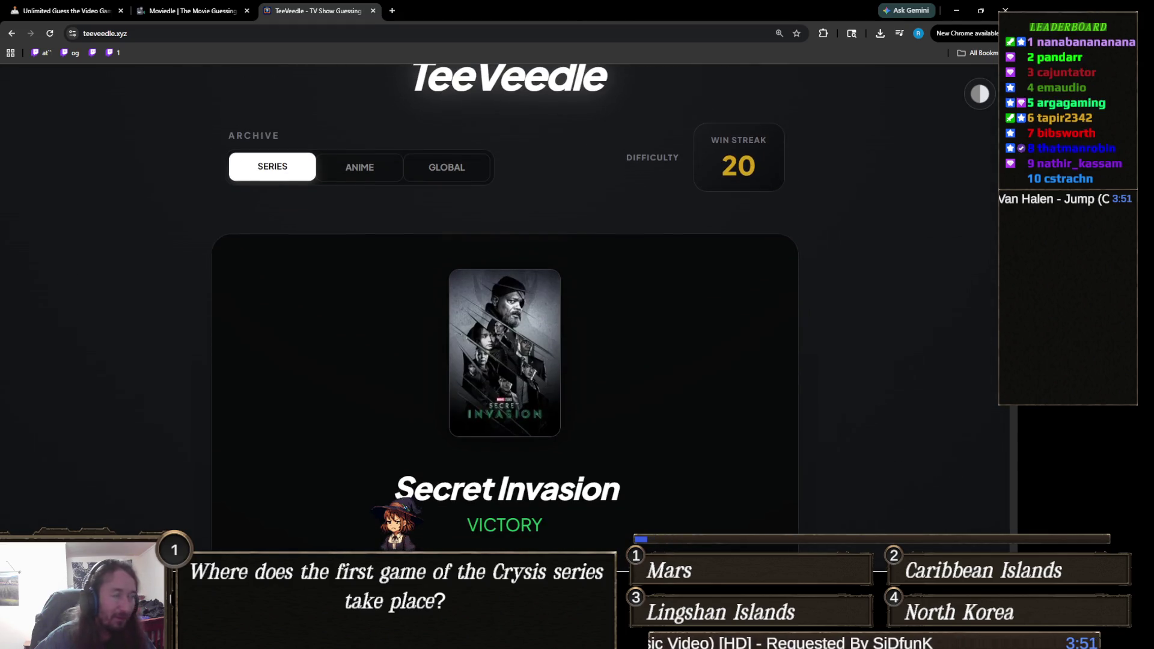